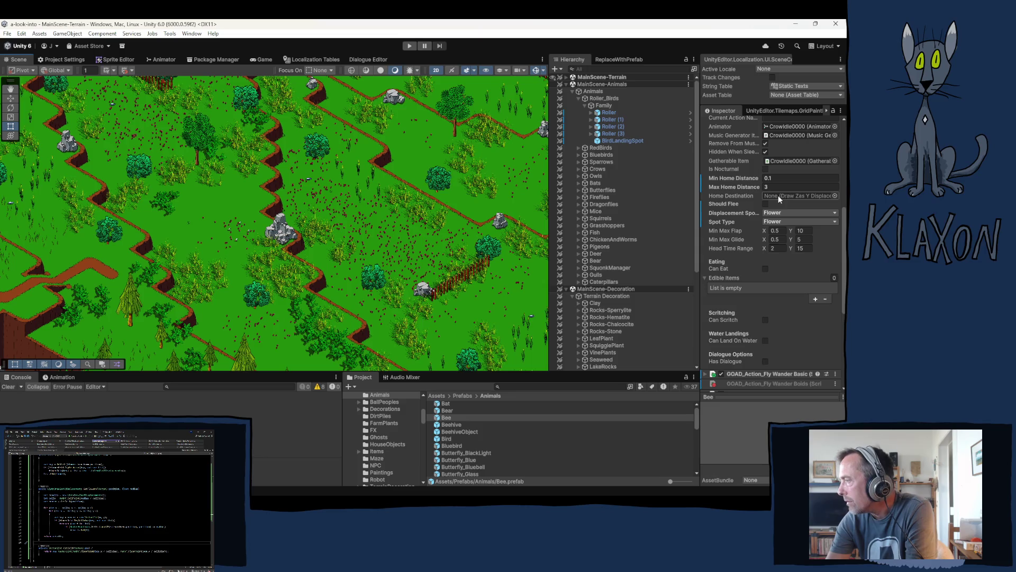
# Inspect the Roller bird, then expand Butterflies and view Butterfly_Blue (1)'s settings
pyautogui.click(612, 113)
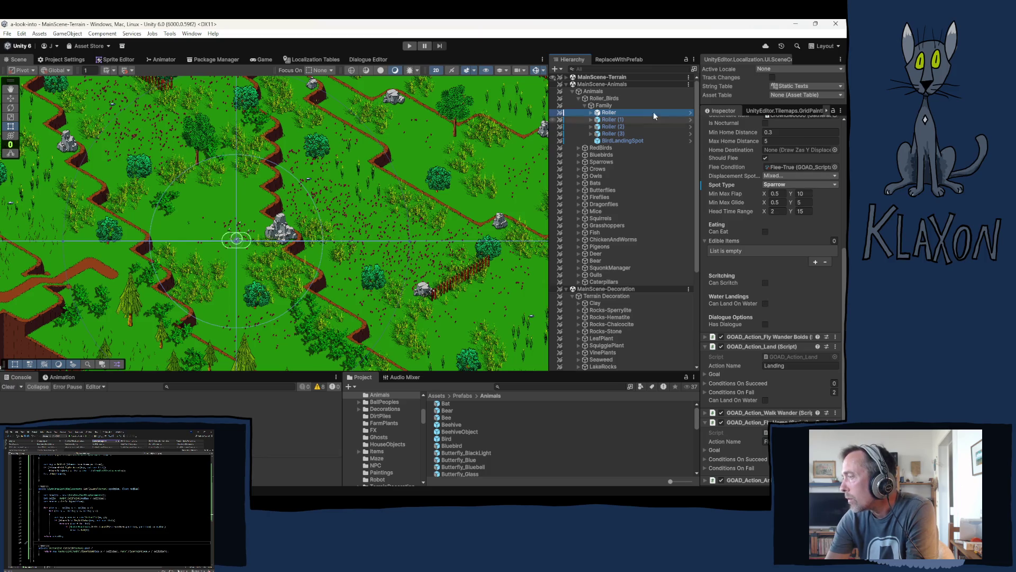
pyautogui.click(578, 189)
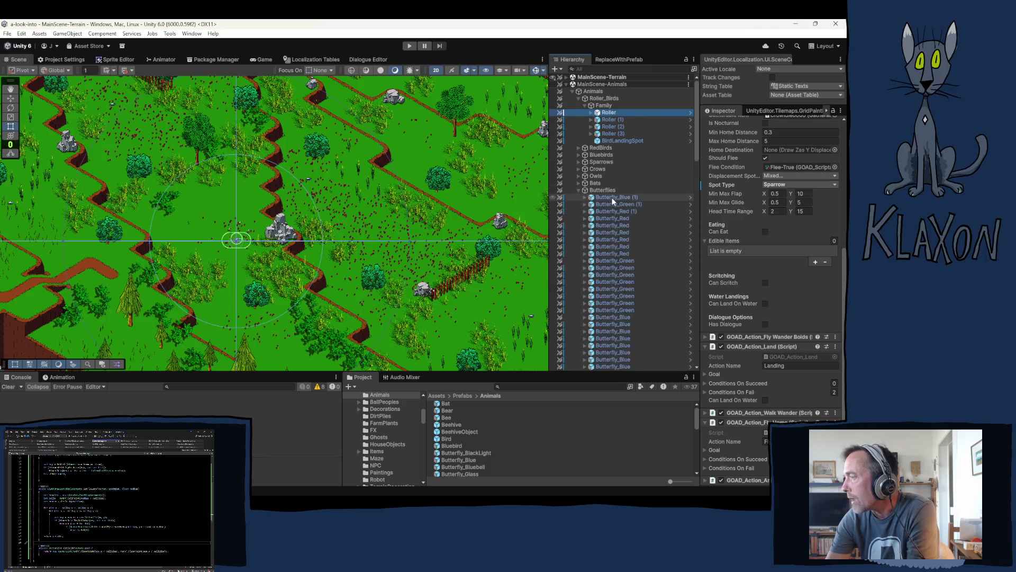
pyautogui.click(613, 197)
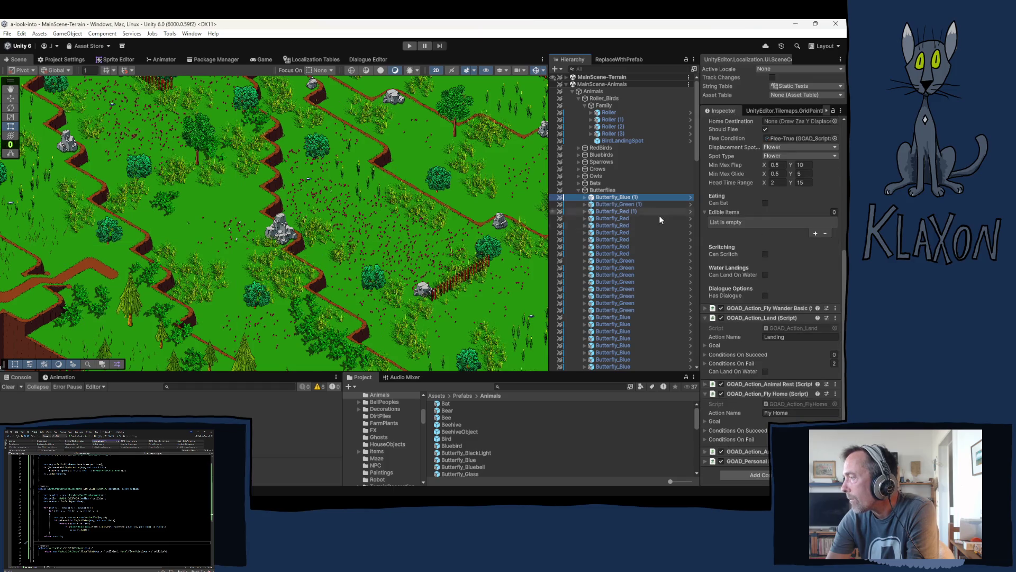
pyautogui.scroll(2, 774, 323)
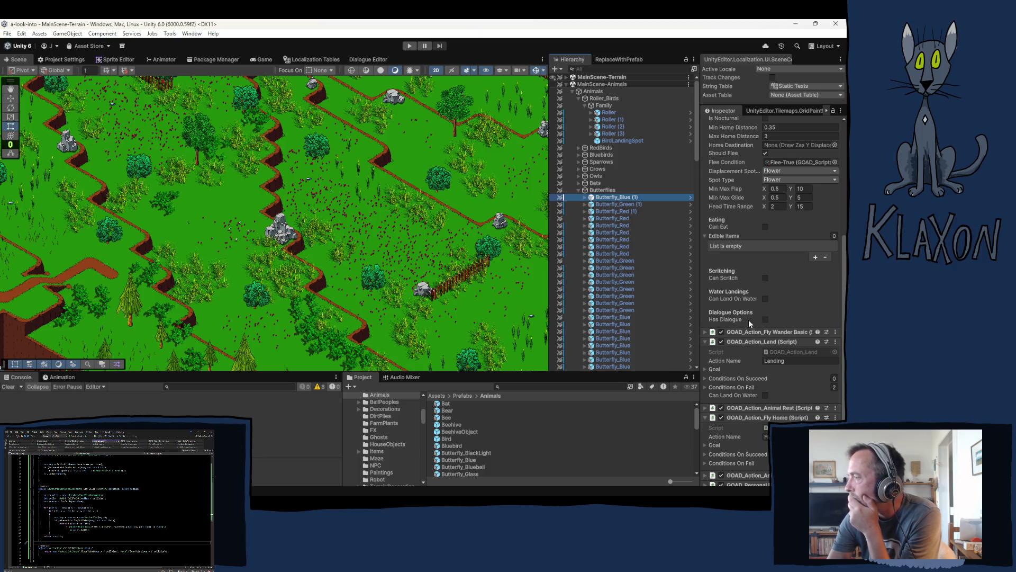
# Return to the Roller's settings (Min 0.3, Max 5, Sparrow) and collapse Butterflies
pyautogui.click(608, 113)
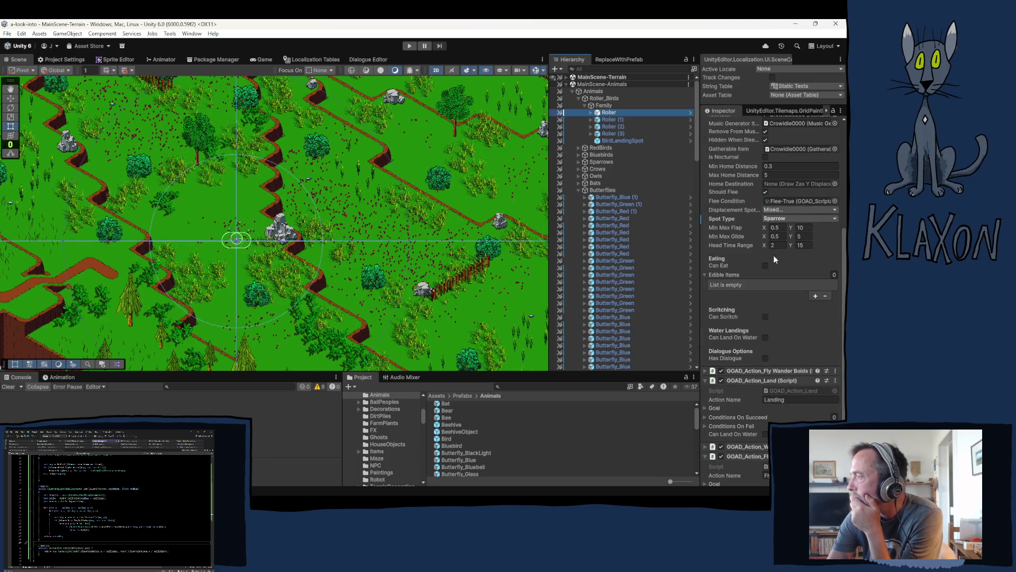
pyautogui.scroll(-10, 627, 240)
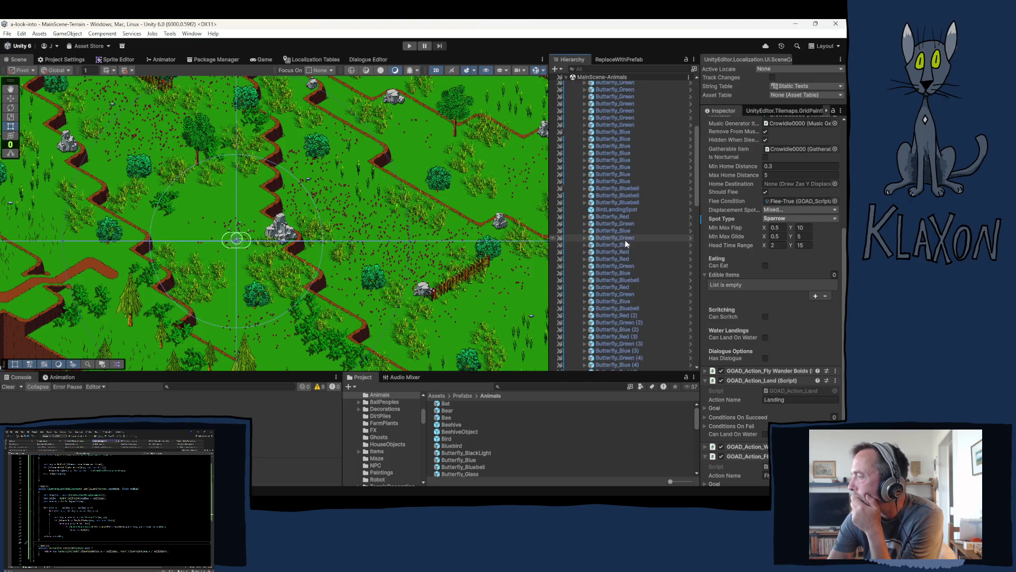
pyautogui.scroll(10, 624, 236)
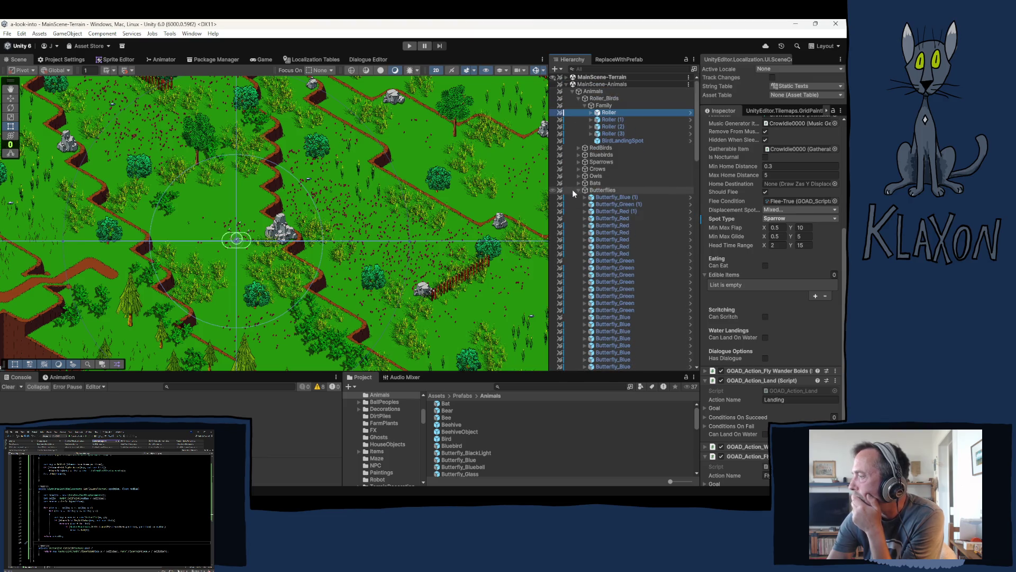
pyautogui.click(578, 191)
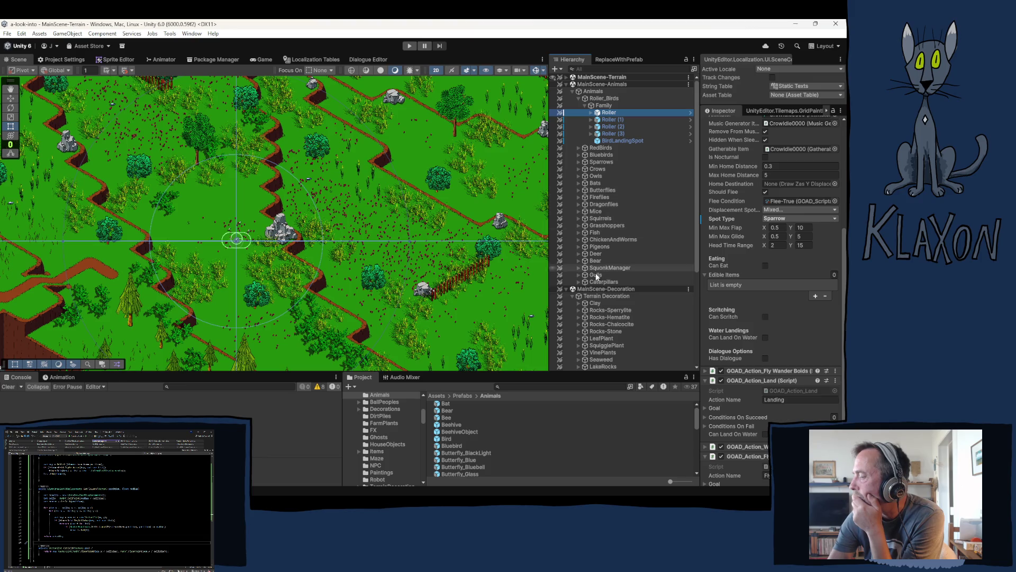
# Compare the Bee prefab's settings with Bluebird and Butterfly_BlackLight, ending back on Bee
pyautogui.click(445, 417)
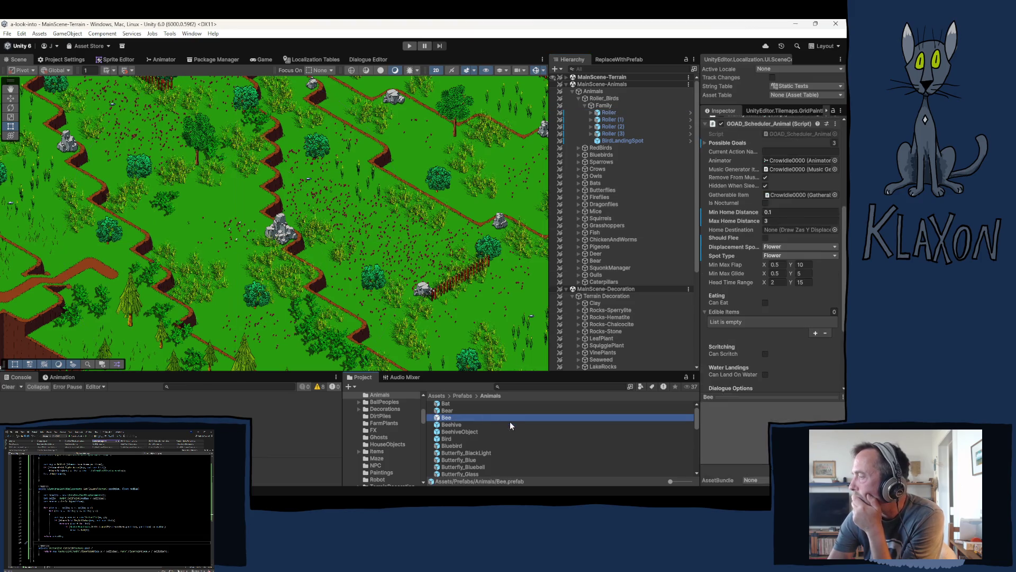
pyautogui.click(773, 221)
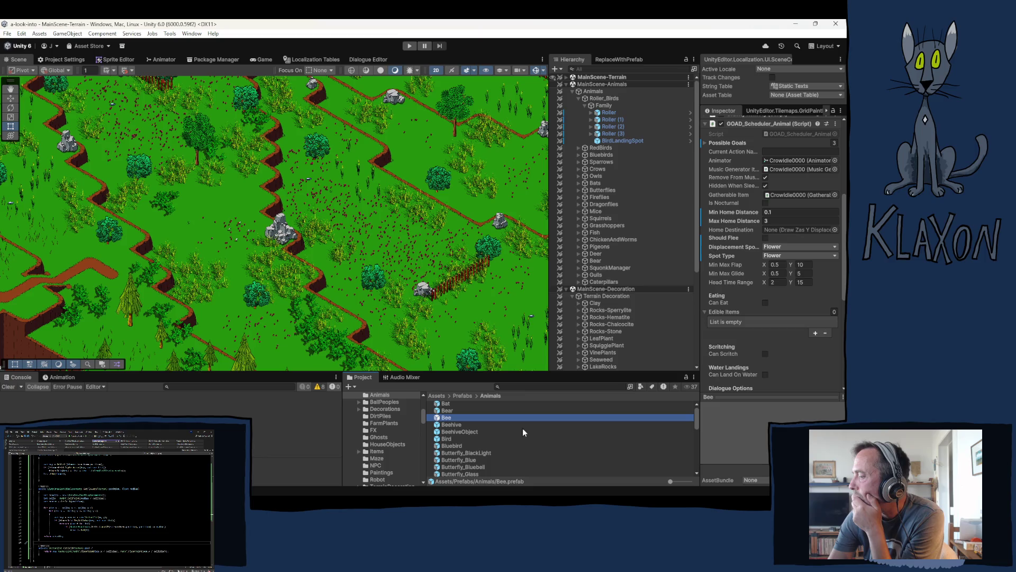
pyautogui.click(453, 446)
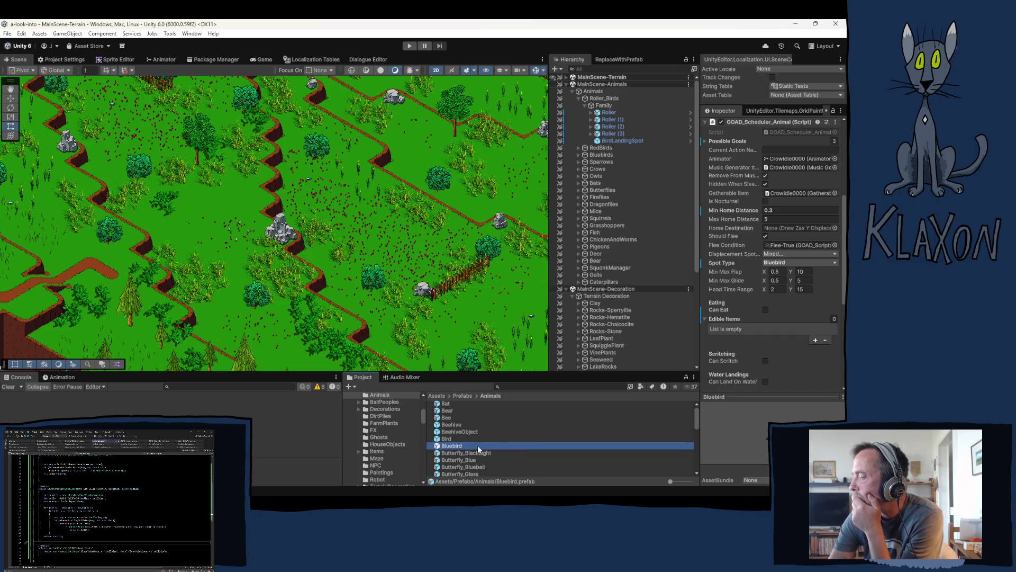
pyautogui.click(480, 452)
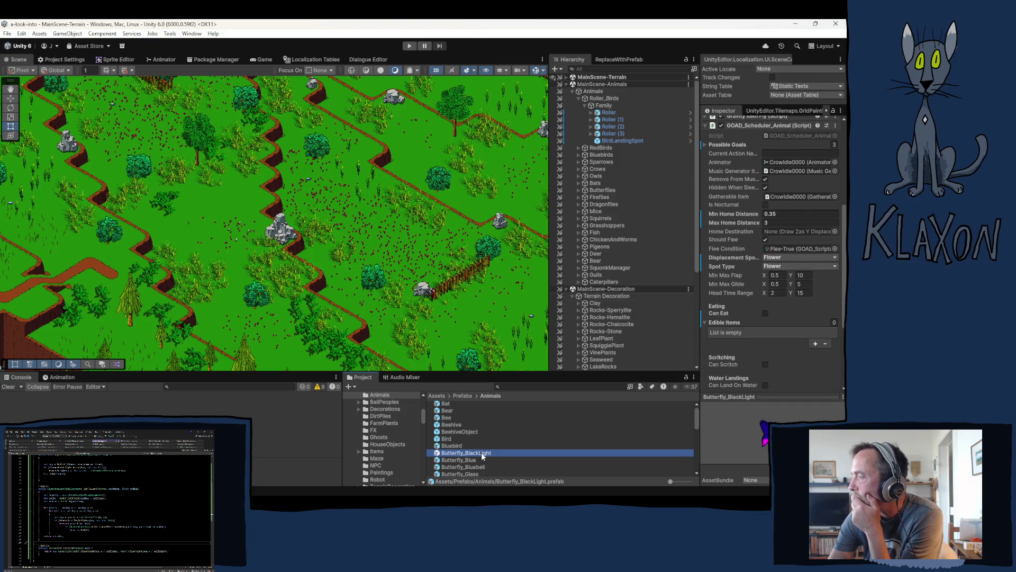
pyautogui.click(450, 418)
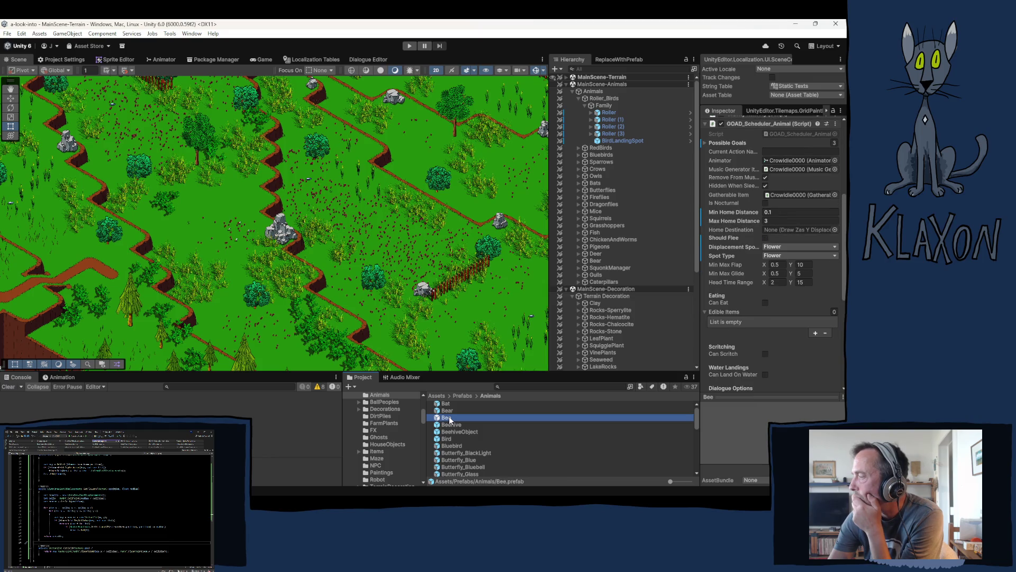
pyautogui.click(478, 452)
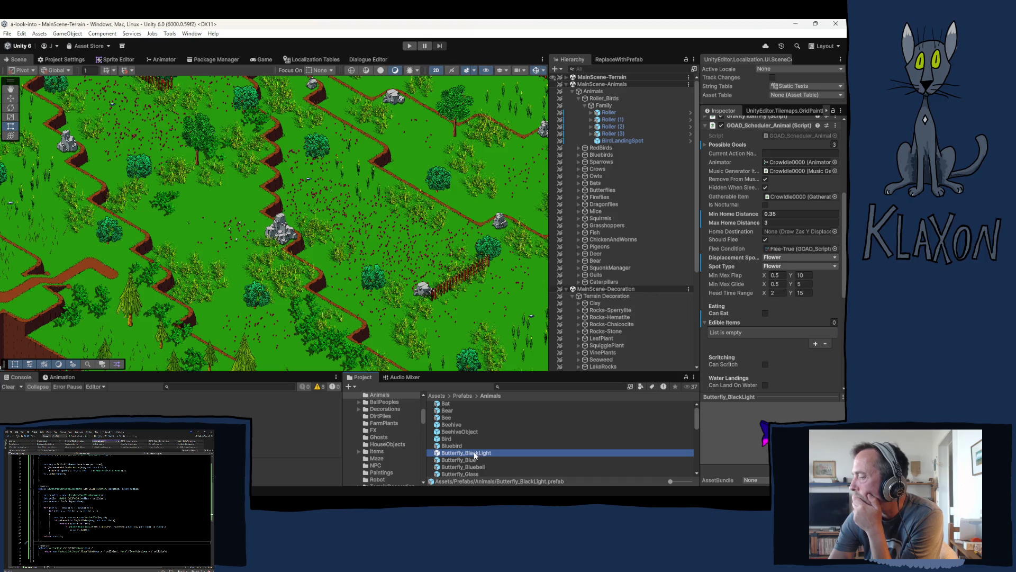
pyautogui.click(449, 418)
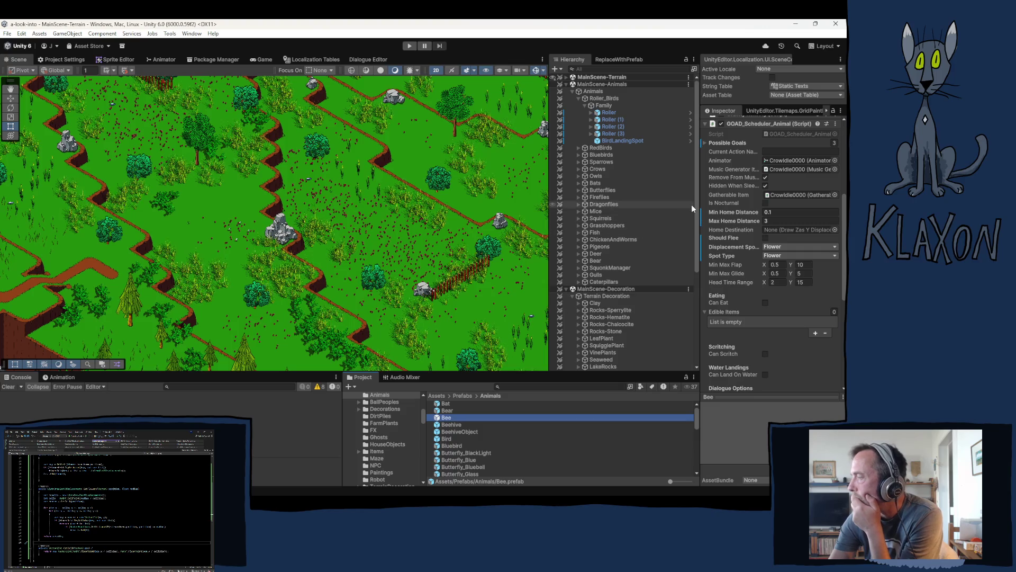
# Drag the splitter left of the Inspector to make the panel slightly wider
pyautogui.moveTo(699, 205)
pyautogui.mouseDown()
pyautogui.moveTo(598, 222)
pyautogui.moveTo(721, 222)
pyautogui.mouseUp()
pyautogui.write('5')
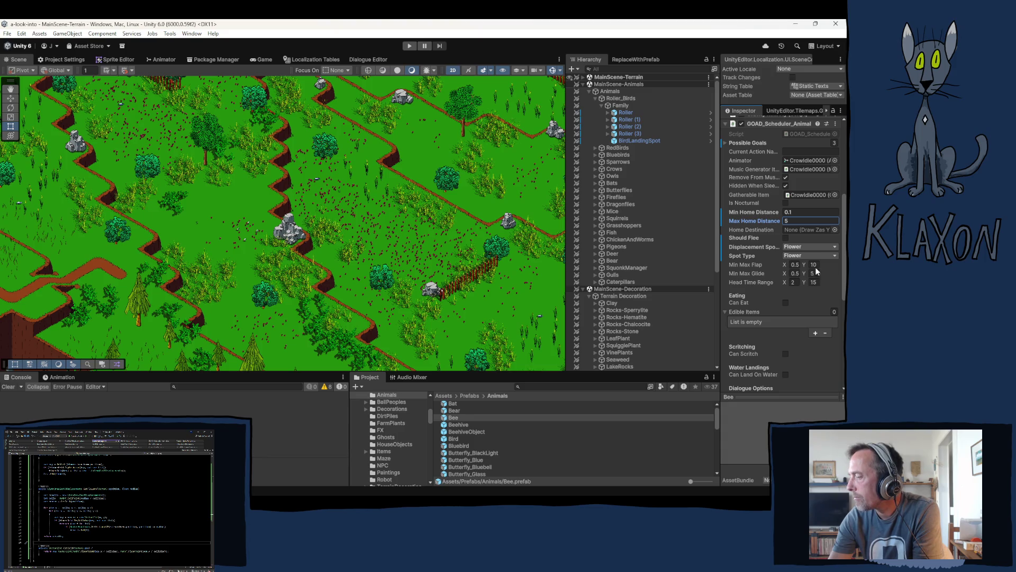
# Enter Play mode so the game's 'A look into...' main menu appears
pyautogui.click(410, 47)
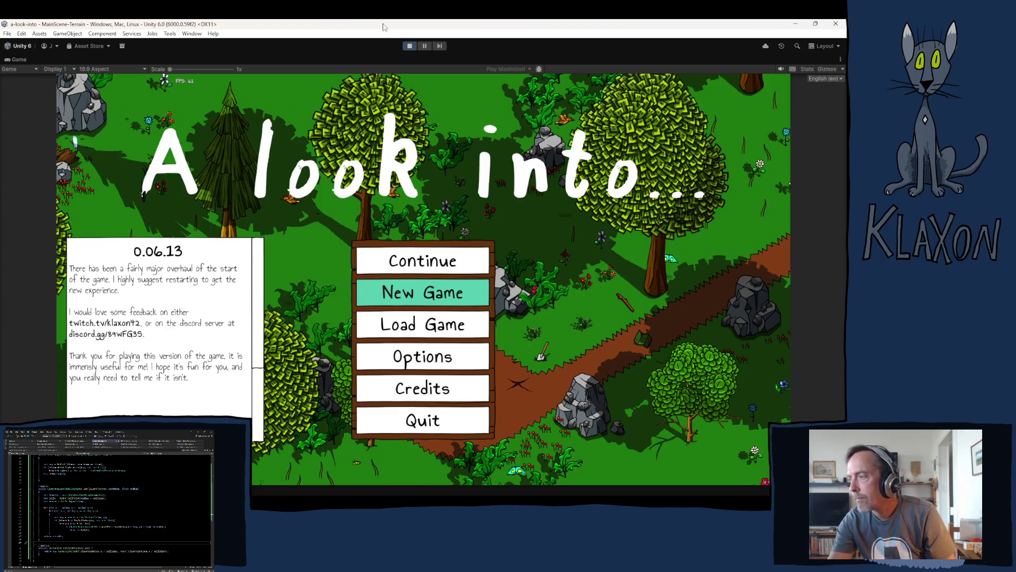
# Start a new game with a new save and switch to the next character appearance
pyautogui.click(415, 296)
pyautogui.click(397, 344)
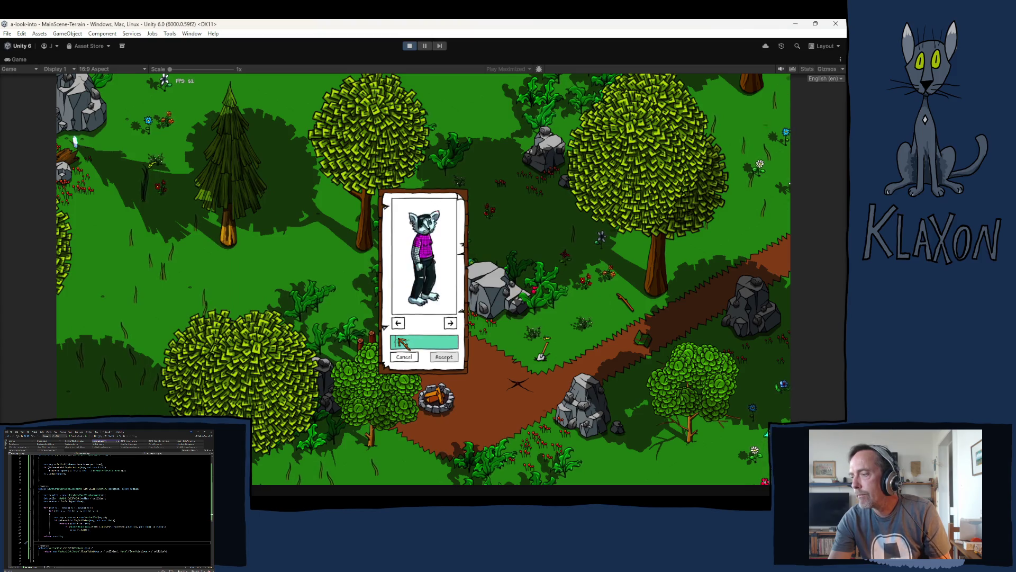
pyautogui.click(399, 323)
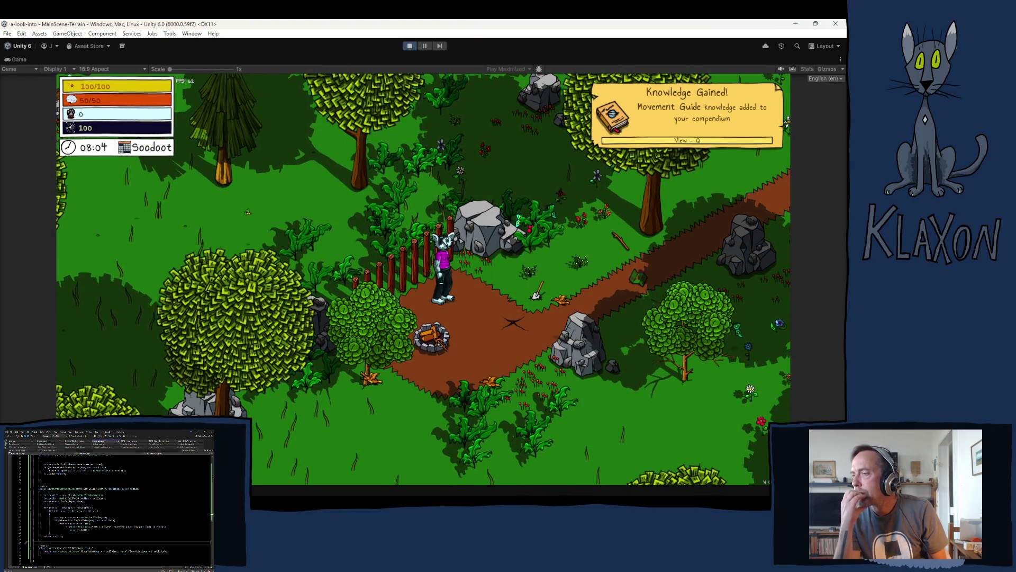
# Walk the character up-left through the forest, then right toward the cliff terraces
pyautogui.press('w')
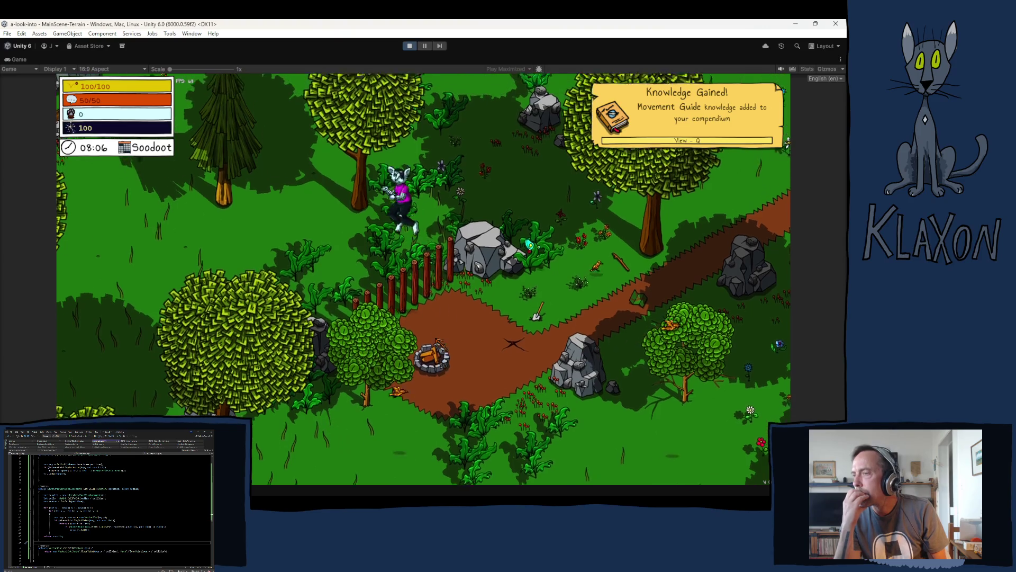
pyautogui.press('w')
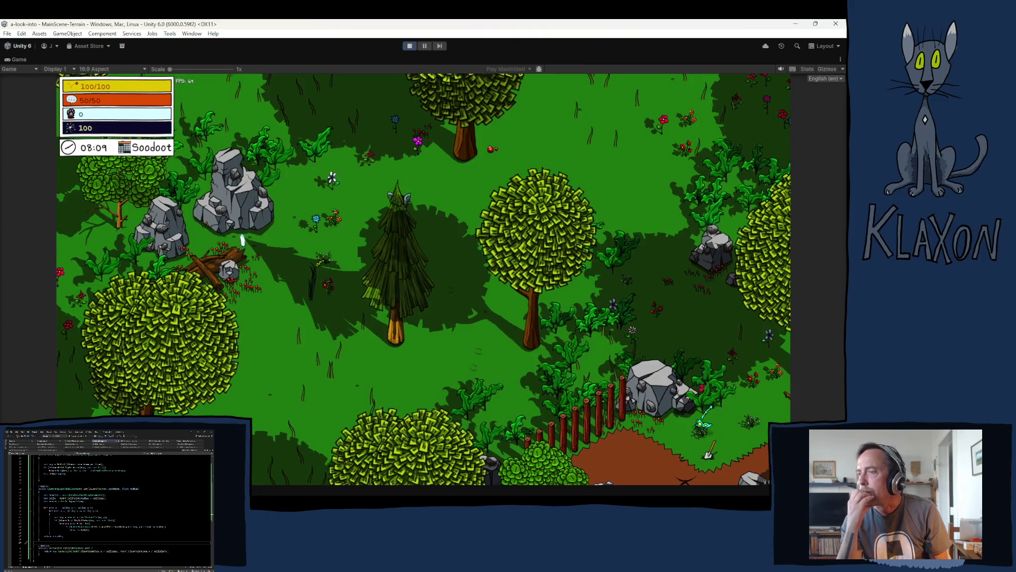
pyautogui.press('a')
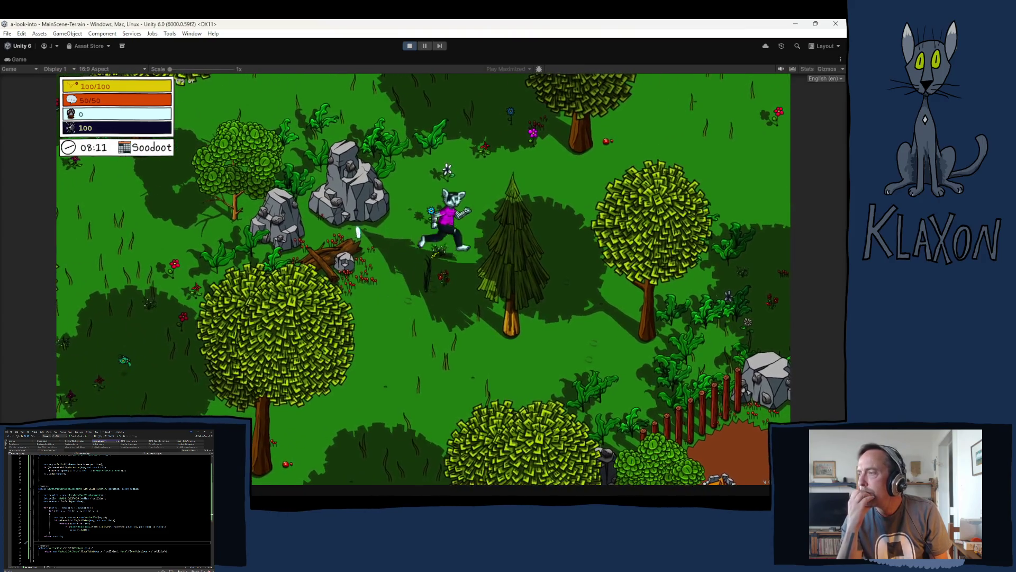
pyautogui.press('w')
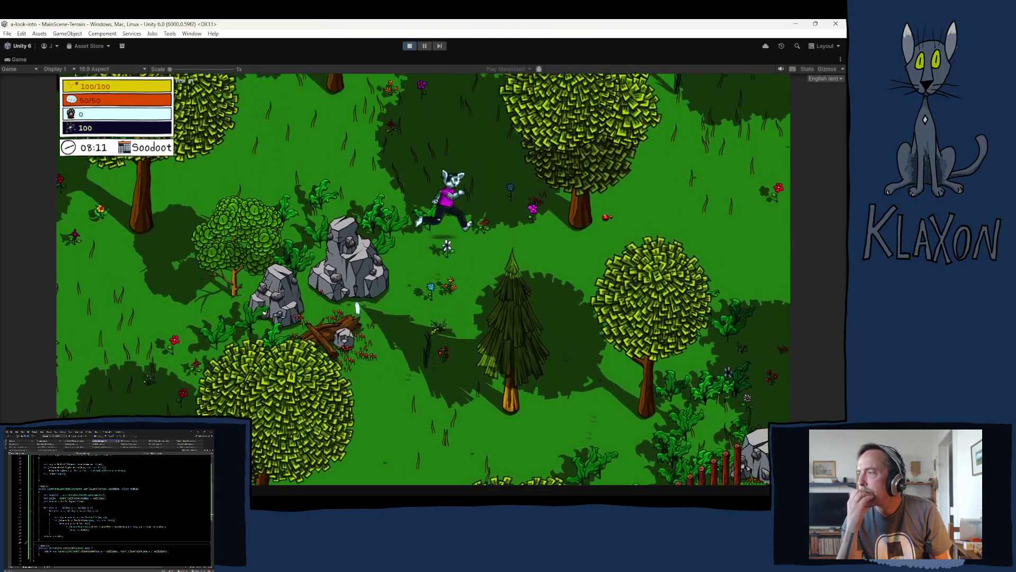
pyautogui.press('w')
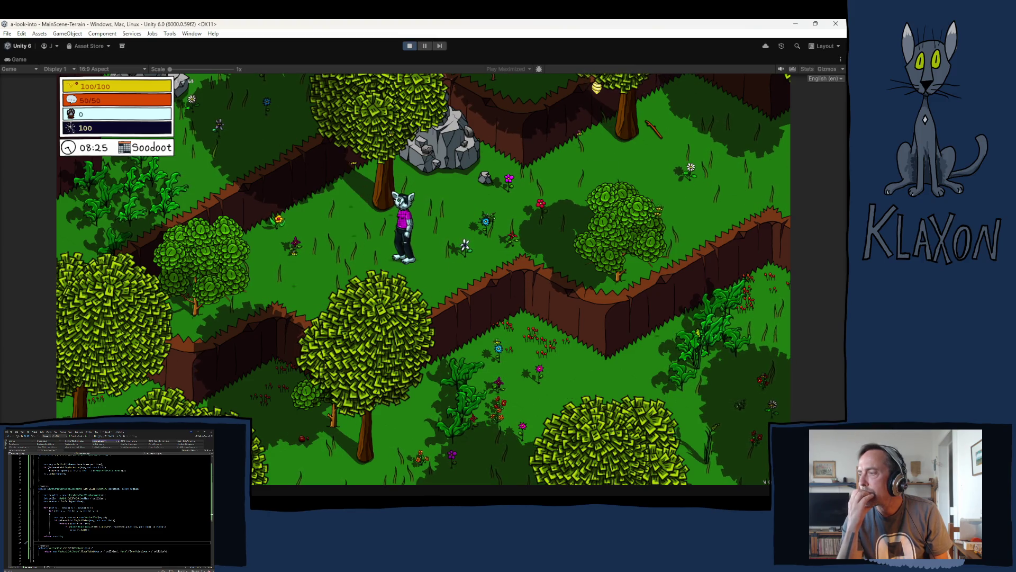
pyautogui.press('d')
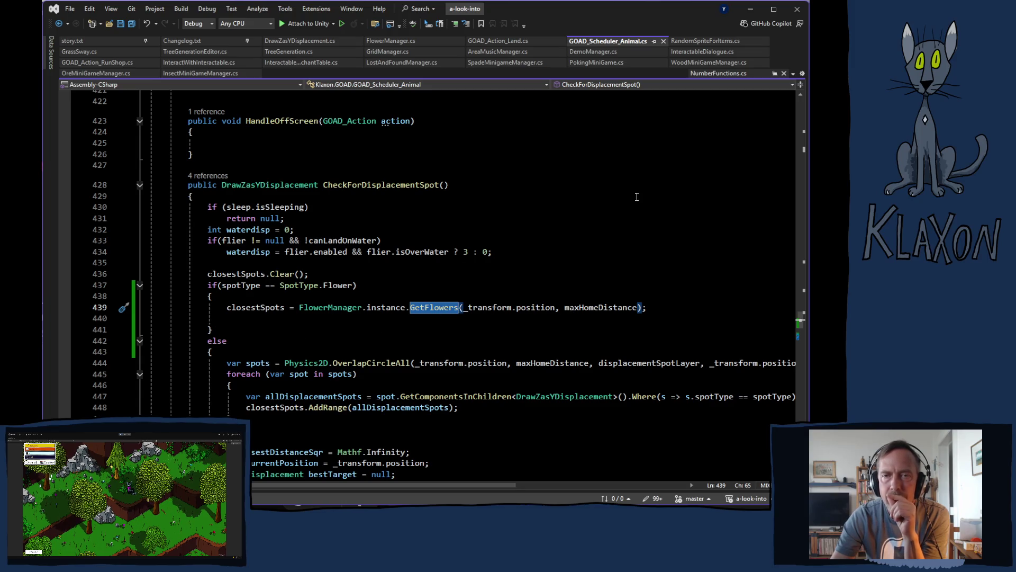
# Bring the running Unity game back in front of Visual Studio
pyautogui.click(424, 28)
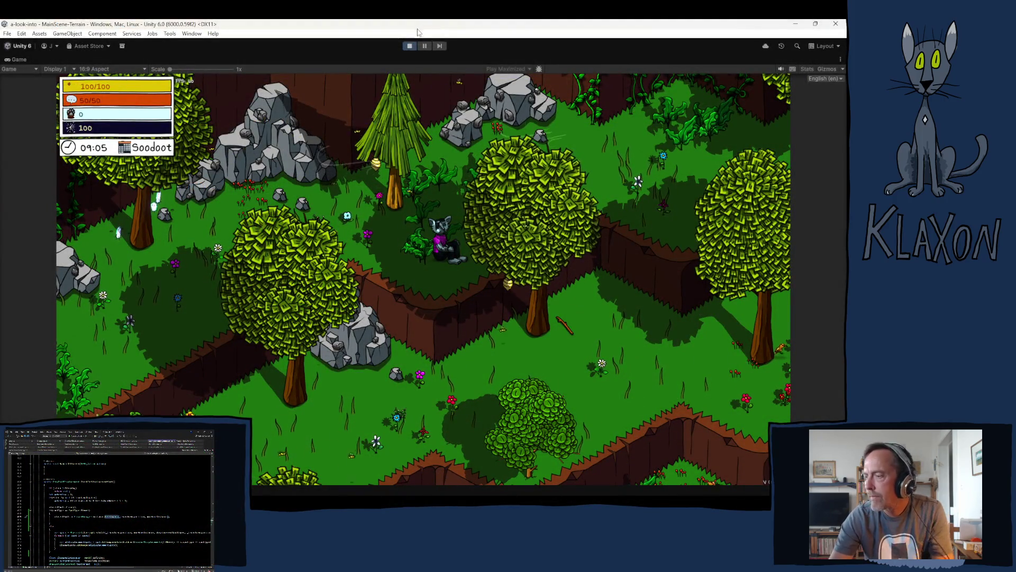
# Walk the character down-right across the terraces to the meadow by the red barn
pyautogui.hotkey('s', 'd')
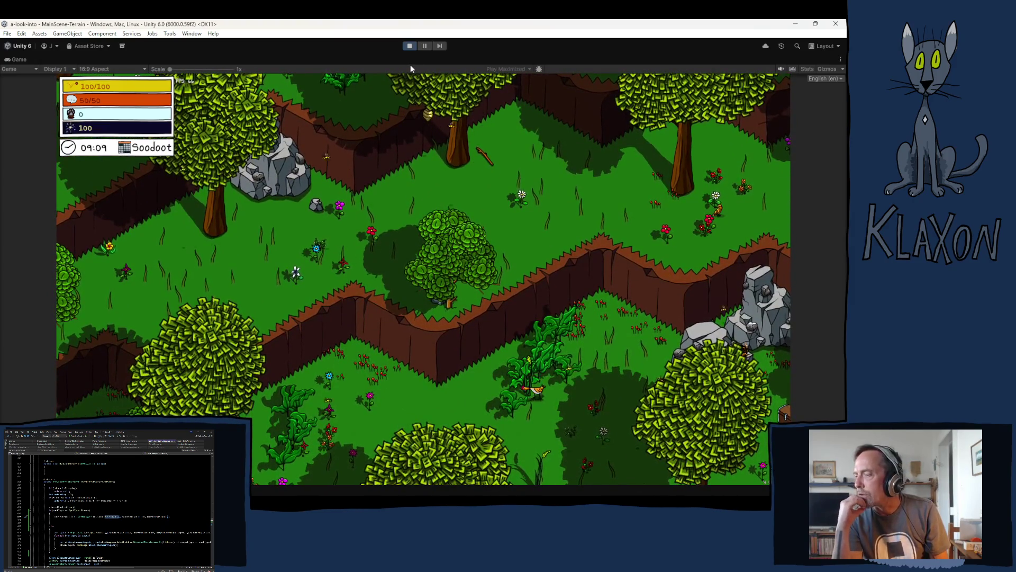
pyautogui.hotkey('s', 'd')
pyautogui.hotkey('s', 'd')
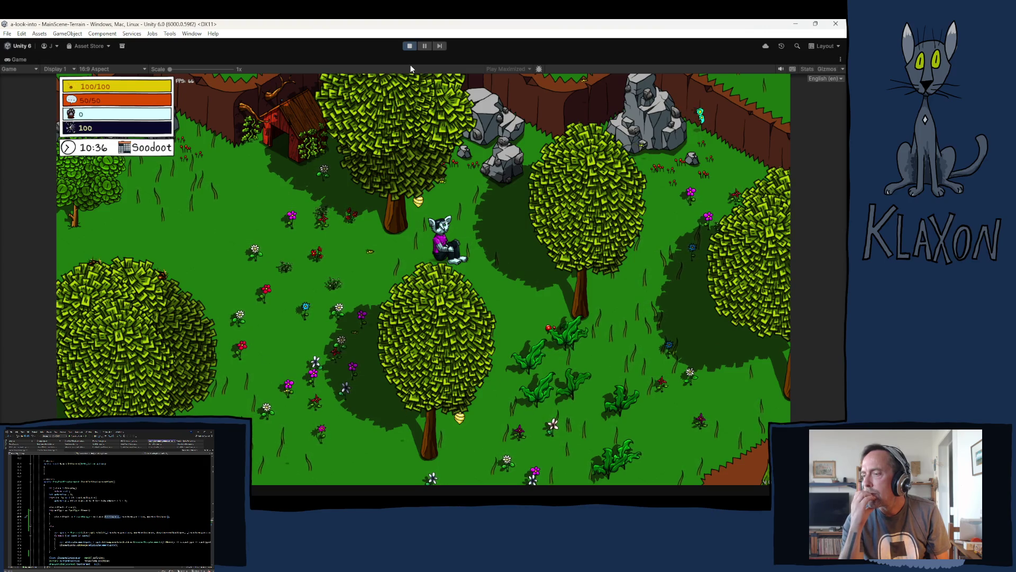
# Walk the character up-right across the meadow, then run down-right and left along the paths
pyautogui.press('a')
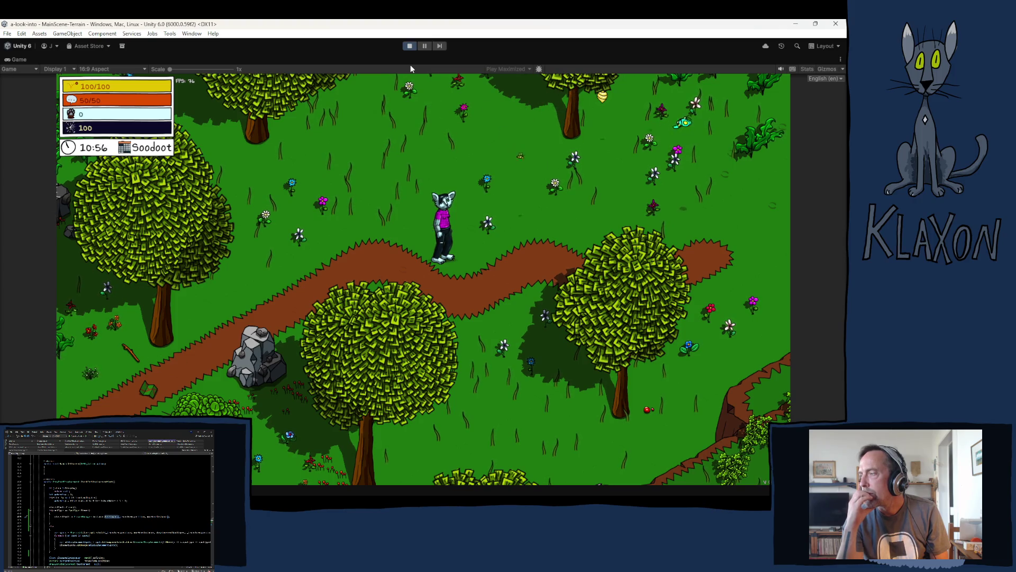
pyautogui.hotkey('w', 'd')
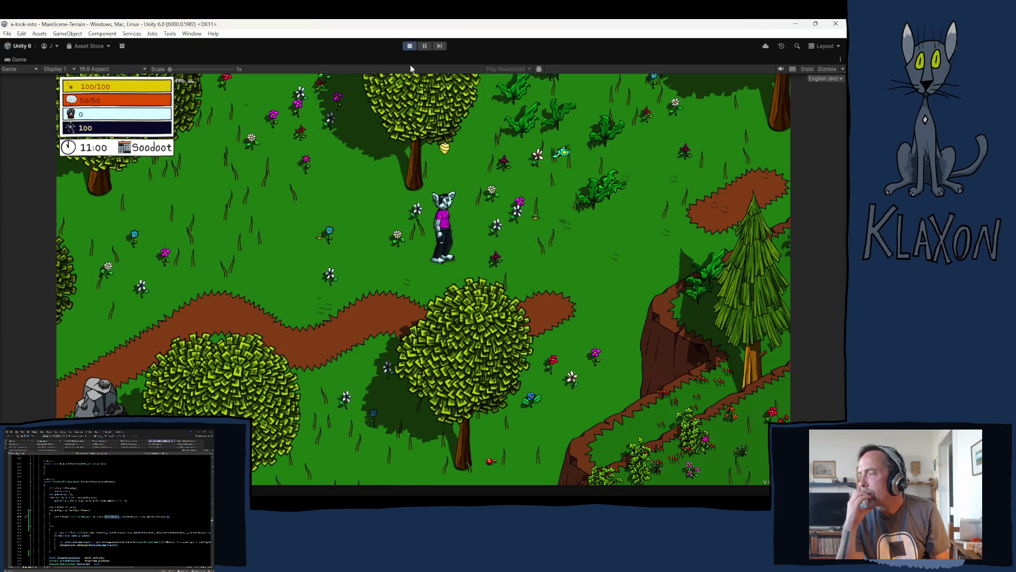
pyautogui.hotkey('w', 'd')
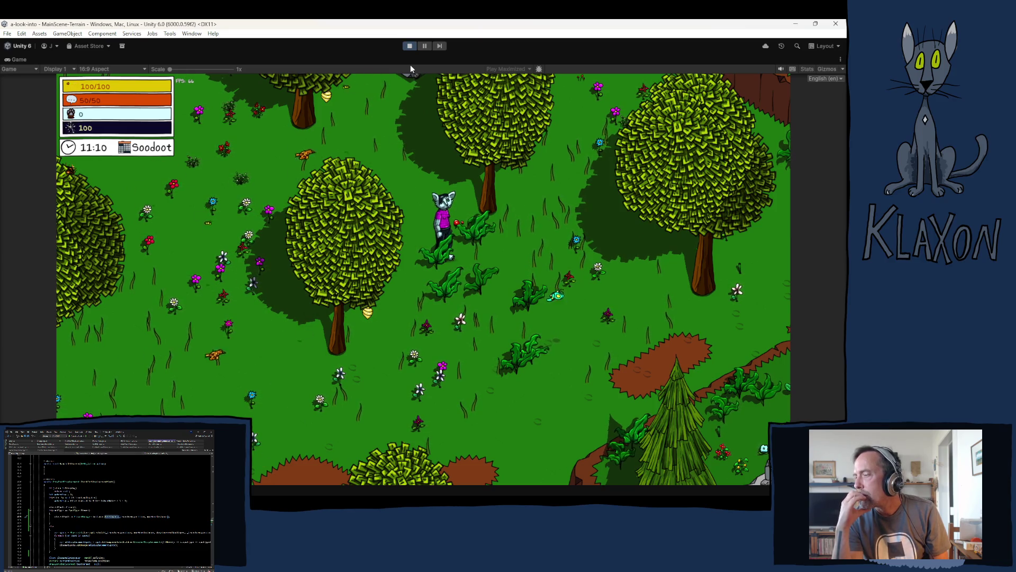
pyautogui.press('s')
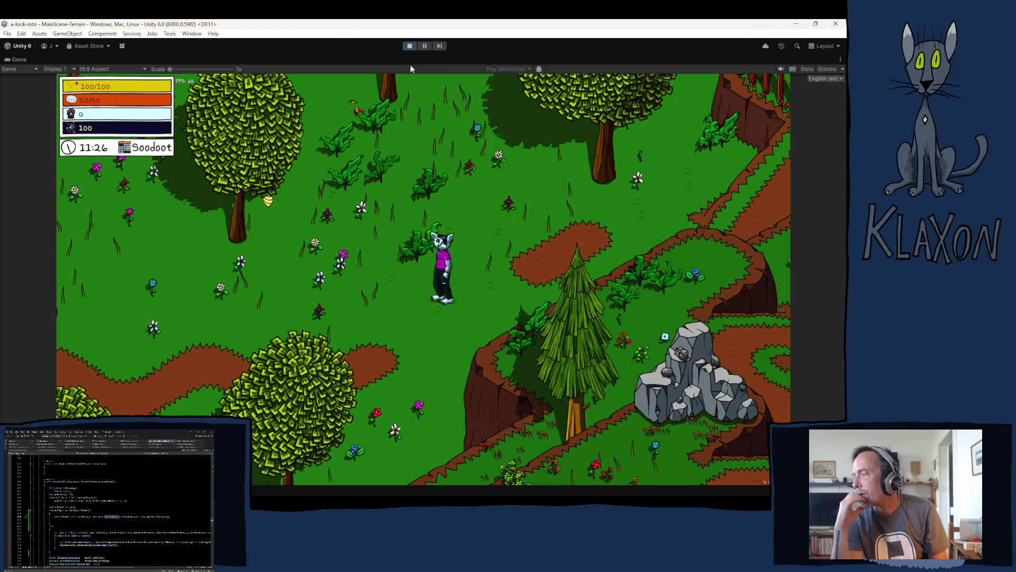
pyautogui.press('a')
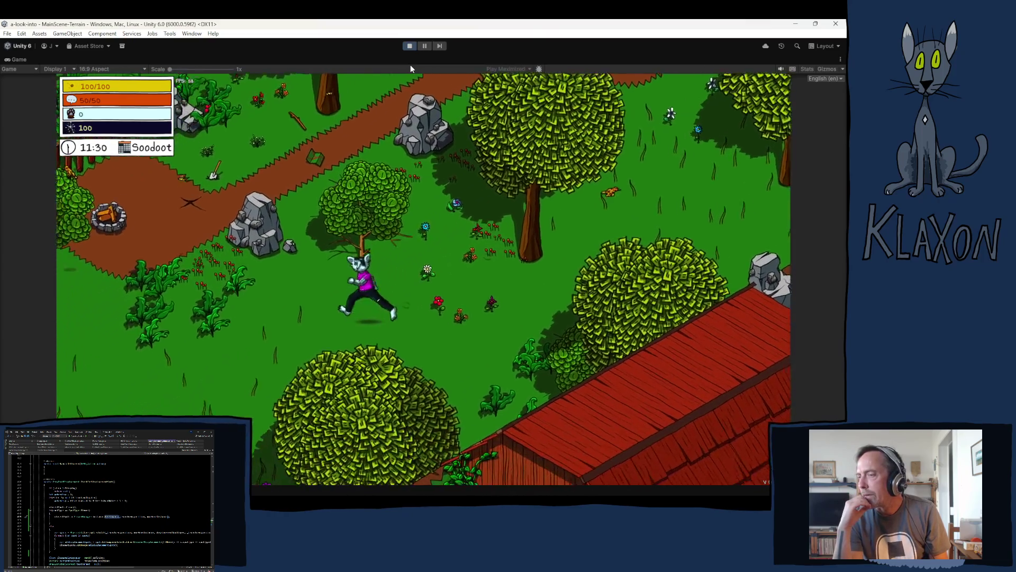
# Walk the character up-left, left, then south through the forest past the campfire clearing
pyautogui.press('w')
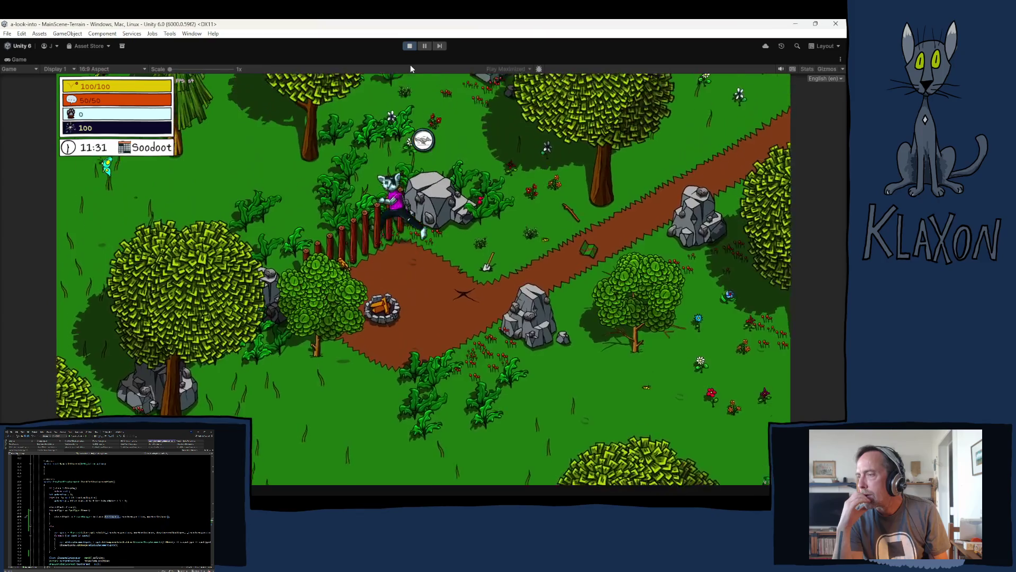
pyautogui.press('a')
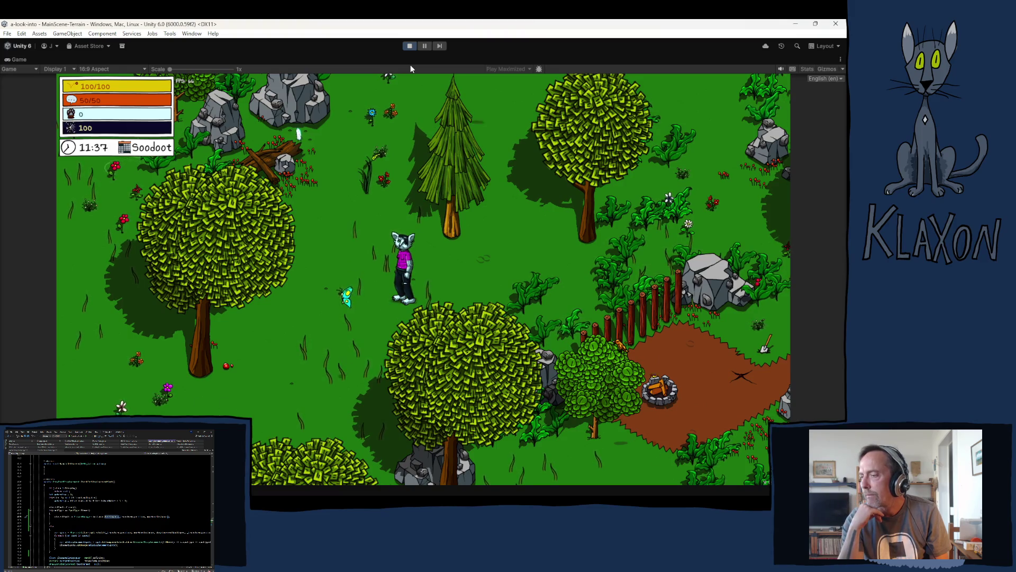
pyautogui.press('s')
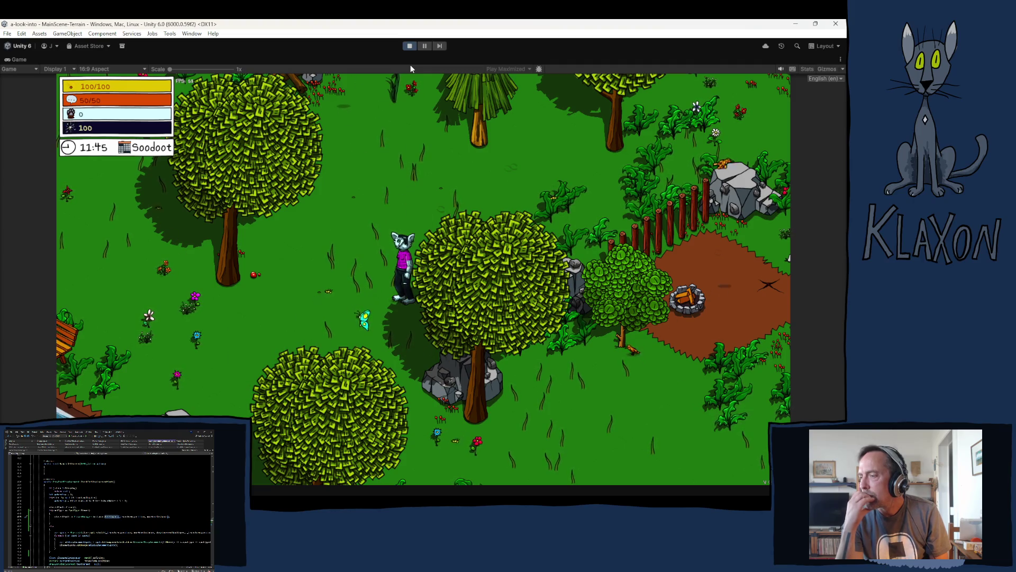
pyautogui.press('s')
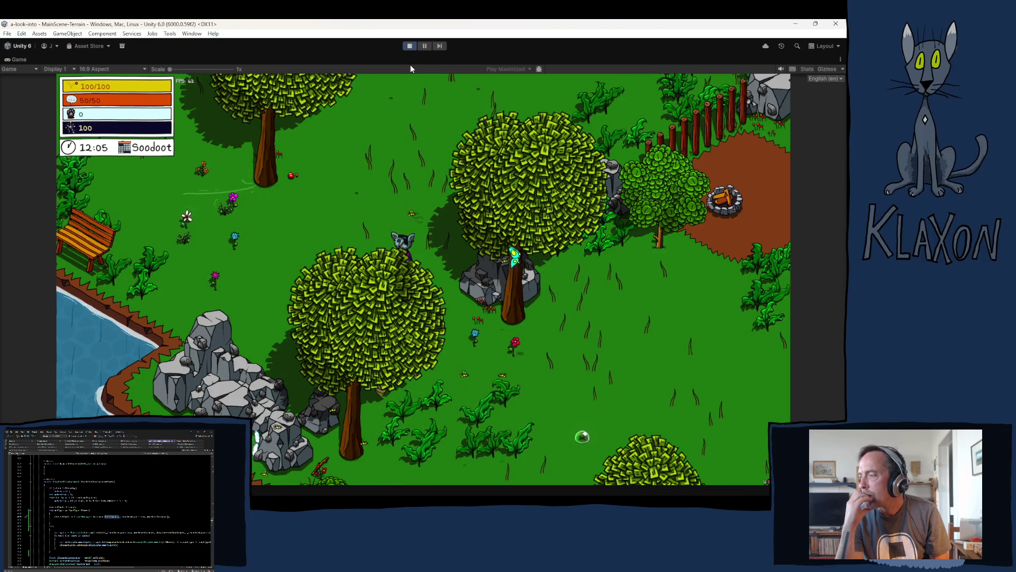
pyautogui.press('s')
pyautogui.press('s')
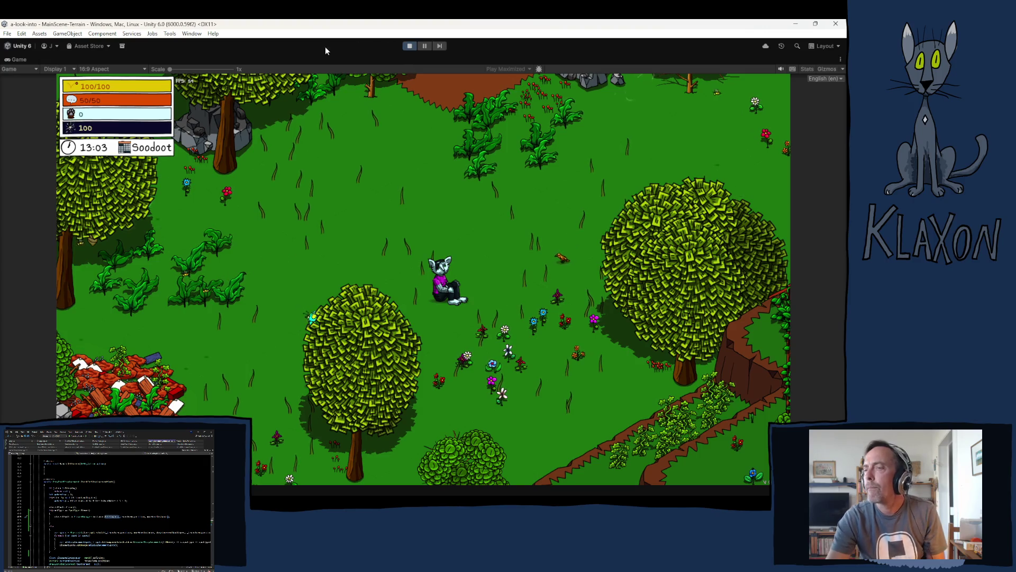
# Stop the running game to leave Play mode in the Unity editor
pyautogui.click(410, 47)
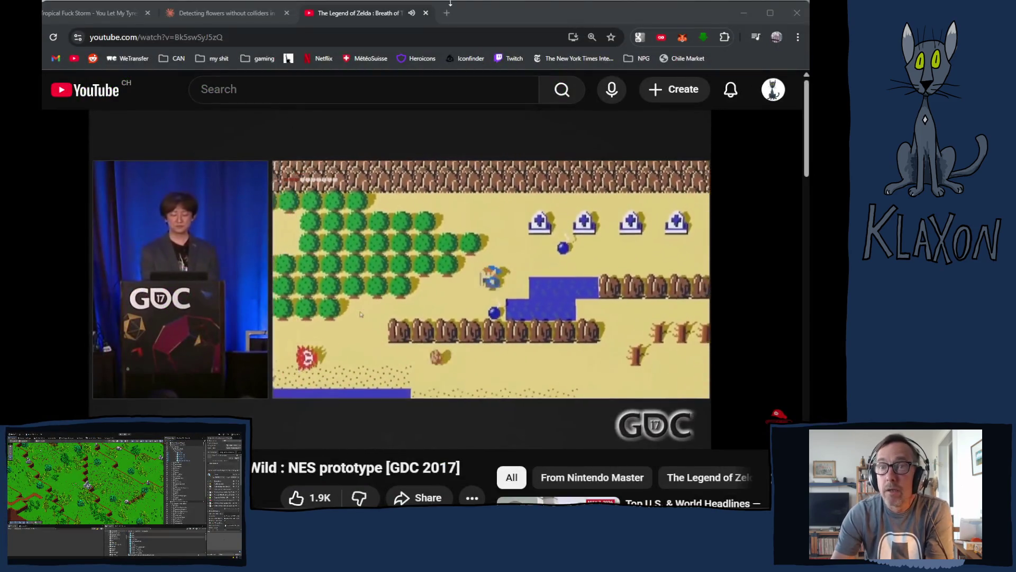
# Mute the GDC talk, then rewind it twice by 5 seconds with the Left arrow
pyautogui.click(106, 429)
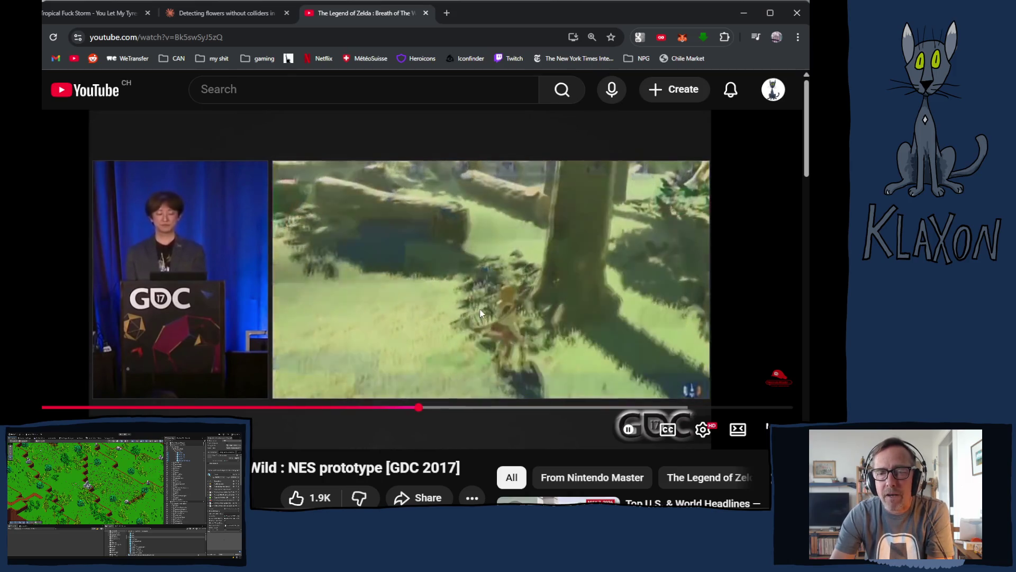
pyautogui.press('Left')
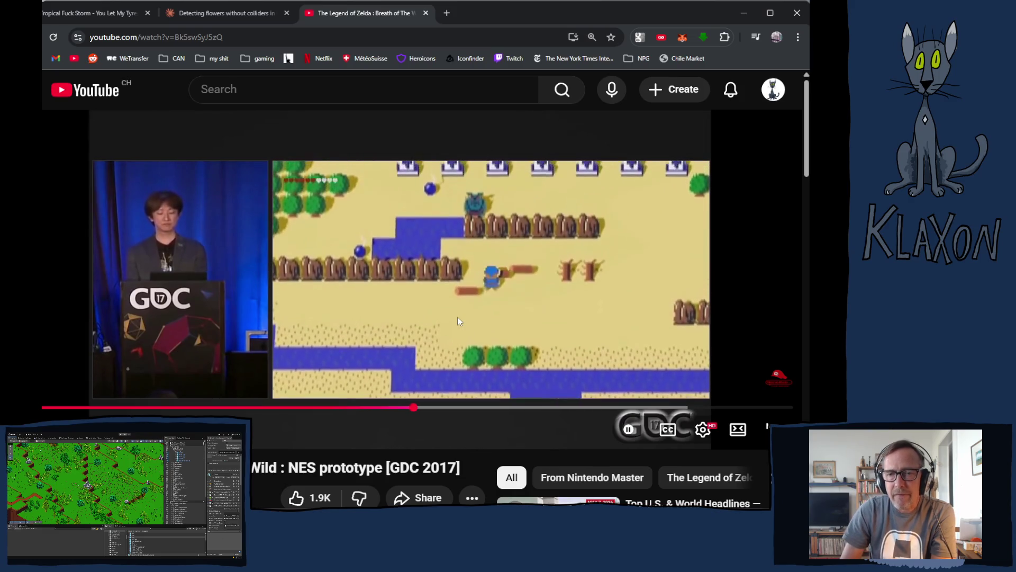
pyautogui.press('Left')
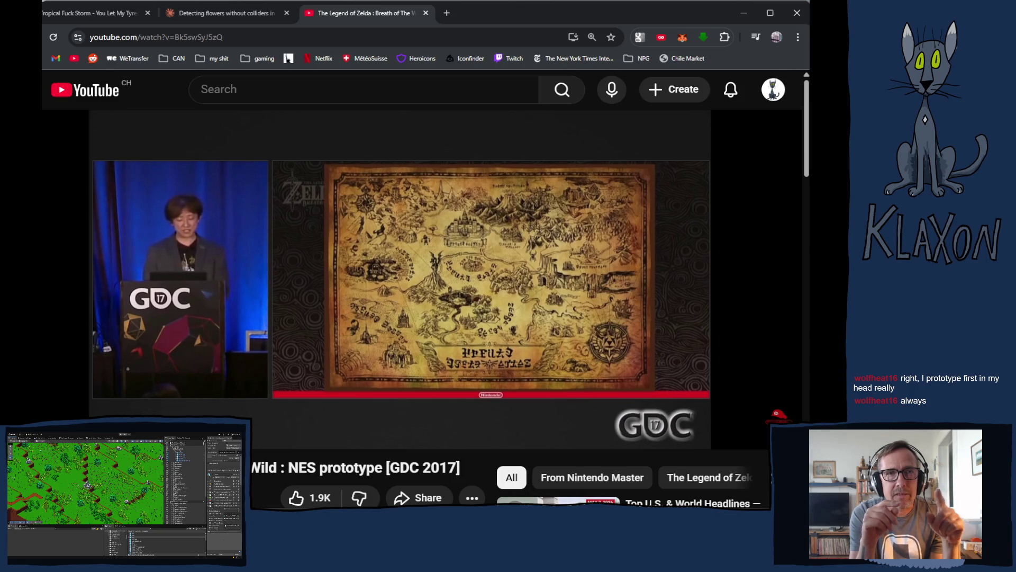
# Jump back on the progress bar to the NES prototype footage, then ahead to the 3D Breath of the Wild clip
pyautogui.moveTo(461, 226)
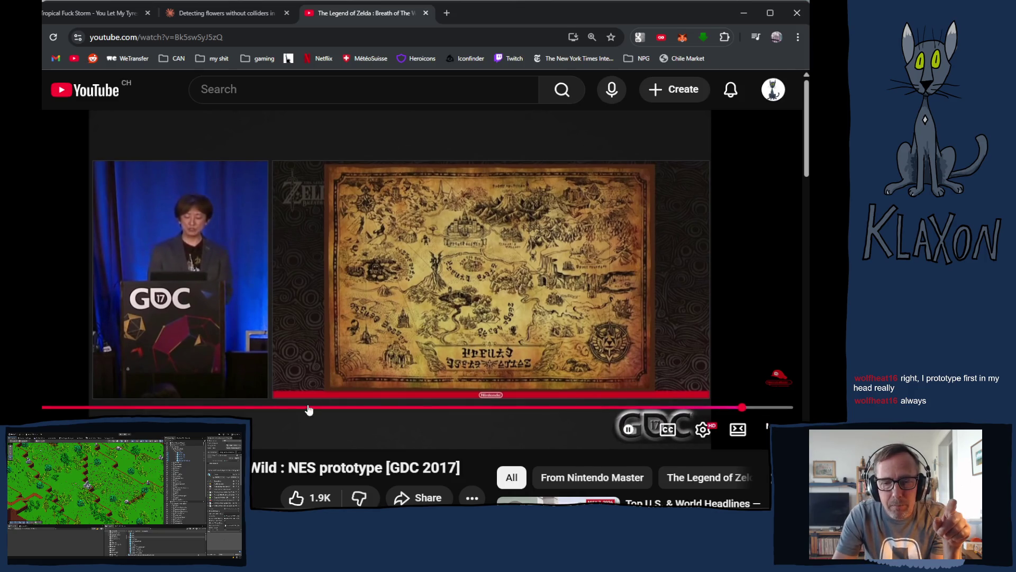
pyautogui.click(278, 407)
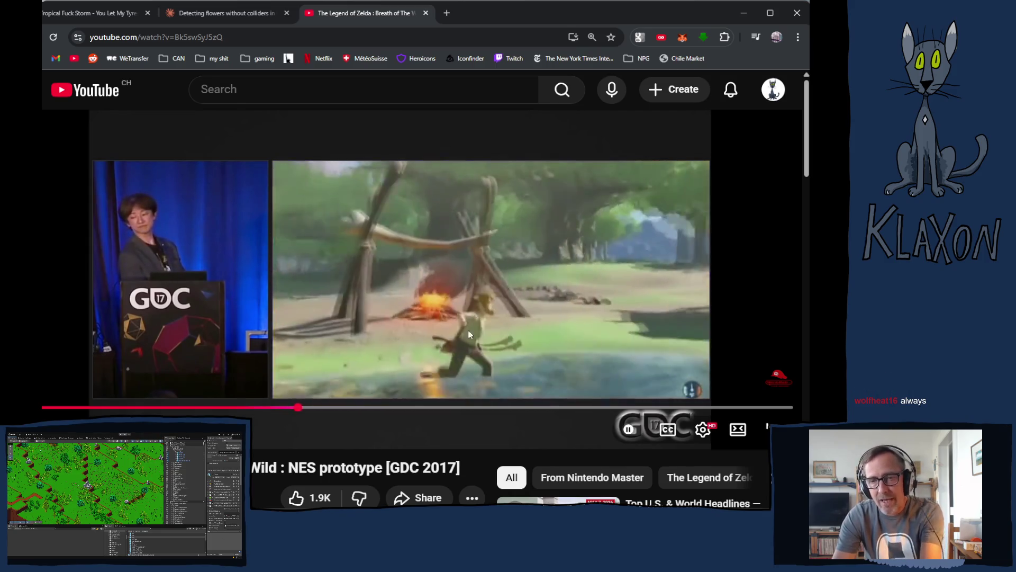
pyautogui.click(267, 408)
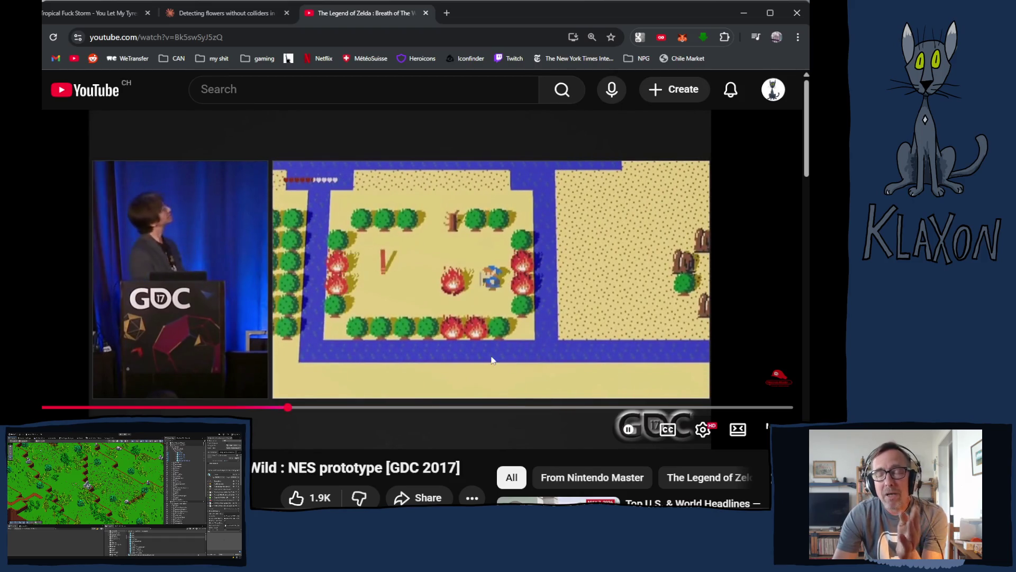
pyautogui.click(397, 407)
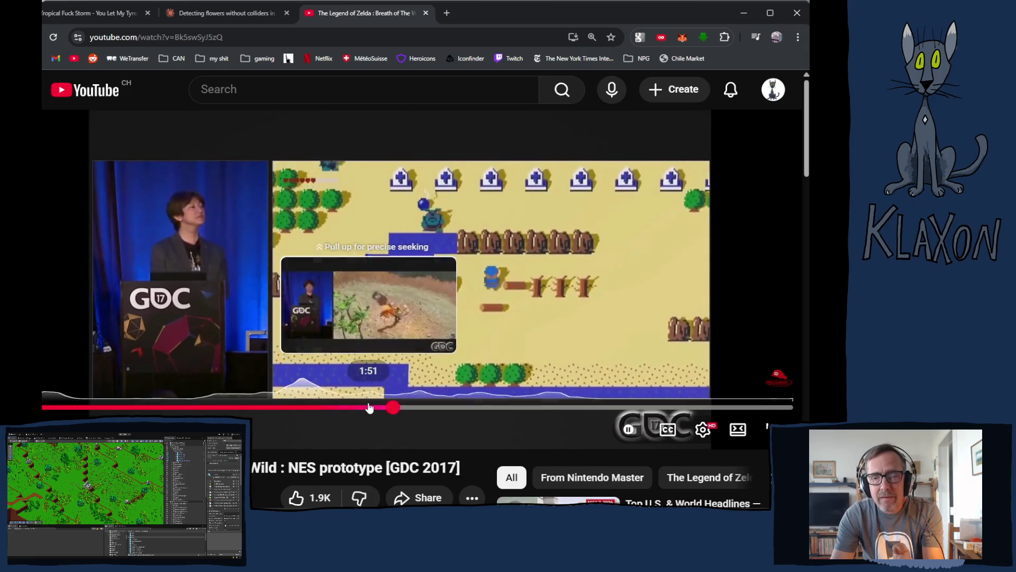
pyautogui.click(370, 406)
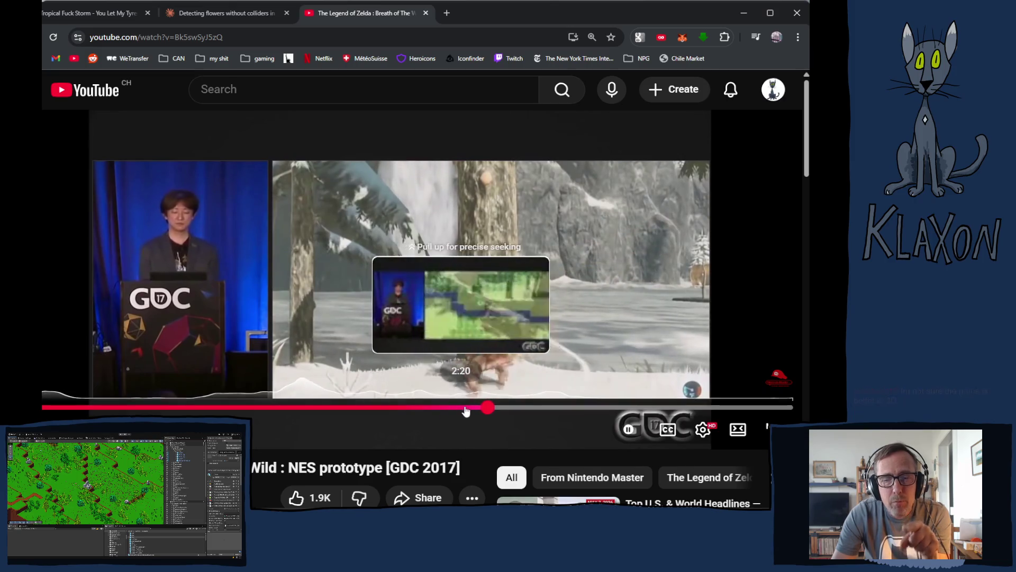
# Rewind the talk via the progress bar to the NES prototype's top-down river scene
pyautogui.press('Left')
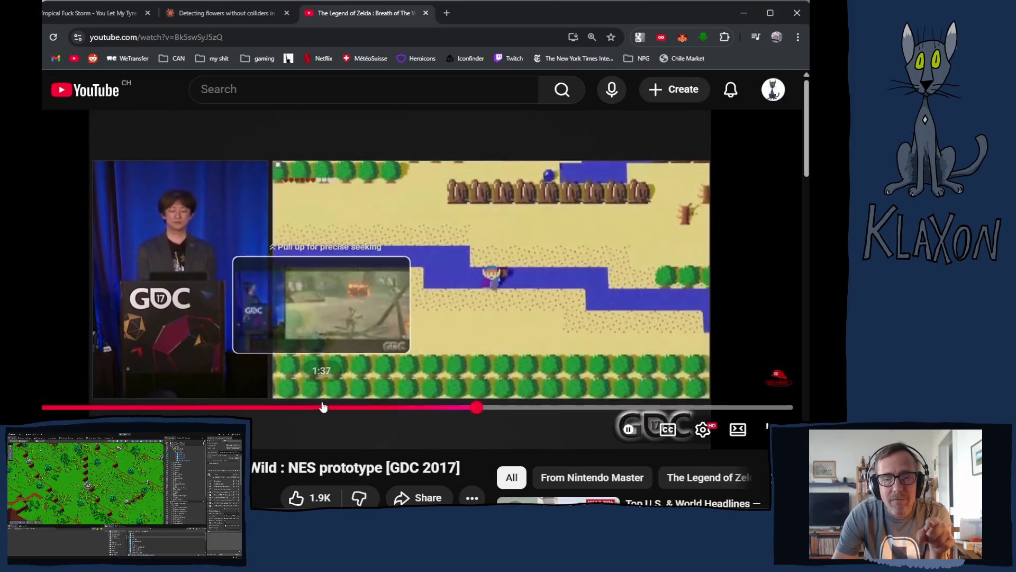
pyautogui.click(325, 410)
pyautogui.click(354, 411)
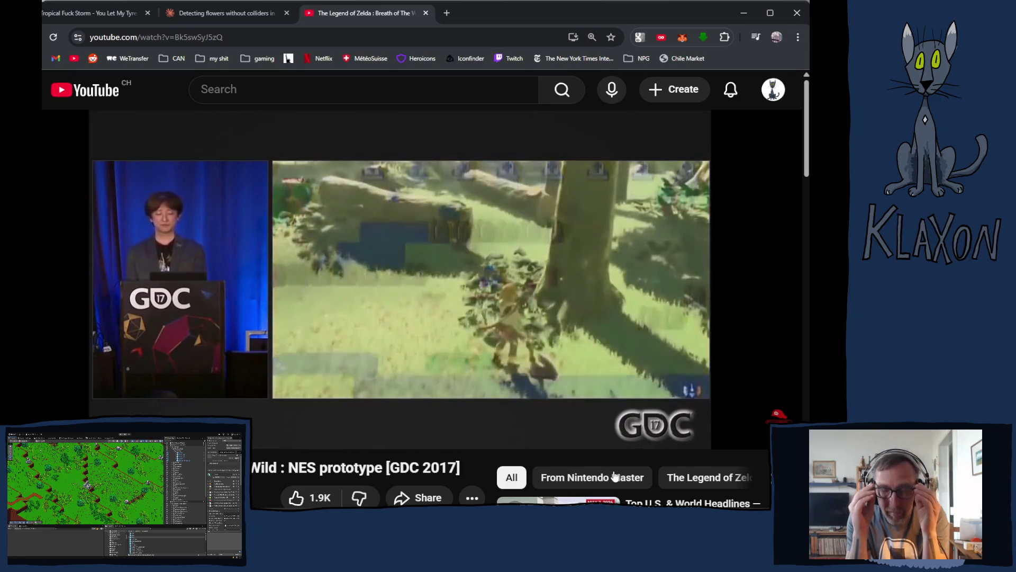
pyautogui.moveTo(645, 392)
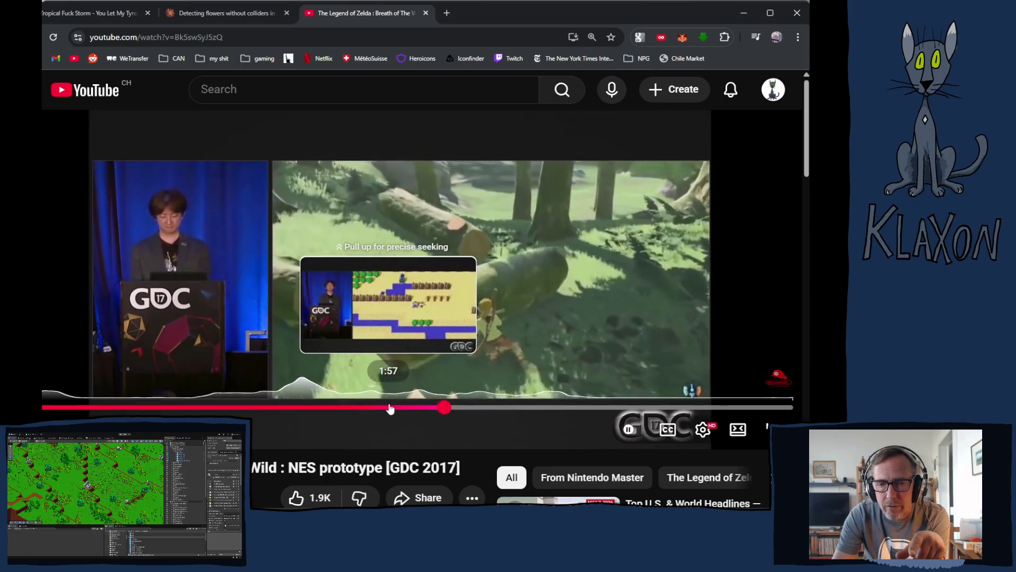
pyautogui.moveTo(390, 407); pyautogui.dragTo(397, 406)
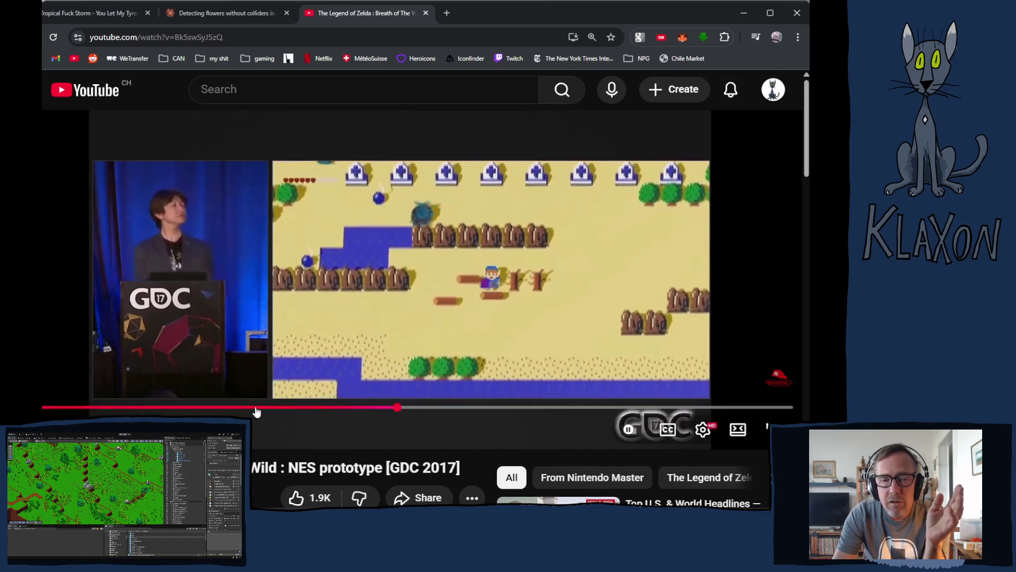
# Jump the talk to around 1:03 in the NES prototype section
pyautogui.click(213, 407)
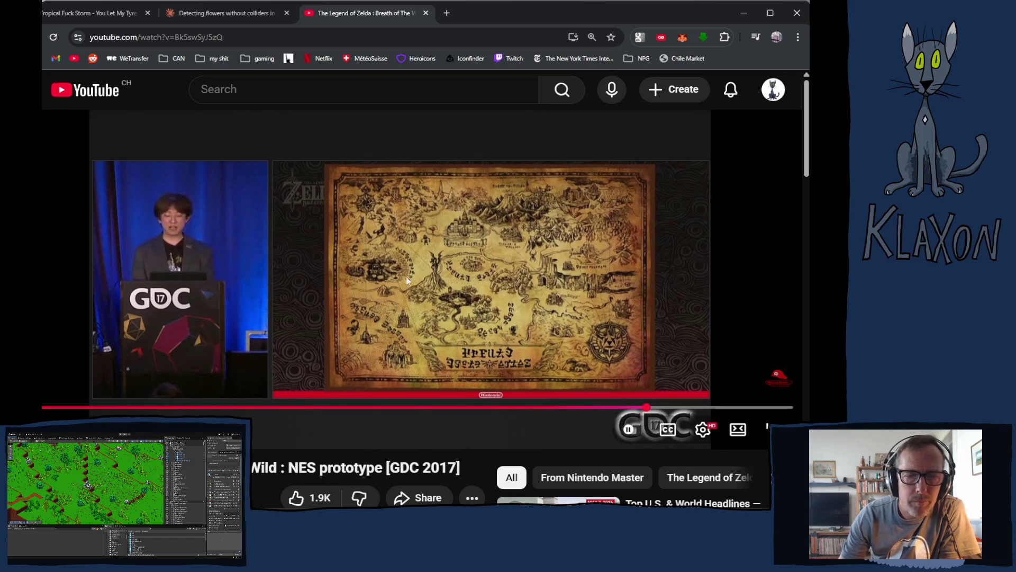
pyautogui.click(243, 408)
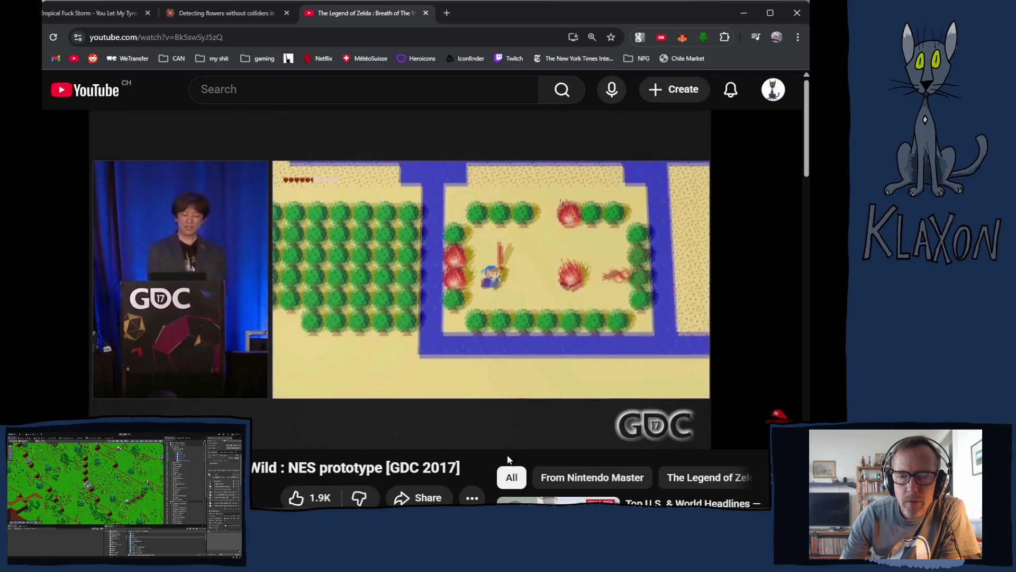
pyautogui.moveTo(275, 407)
pyautogui.mouseDown()
pyautogui.moveTo(256, 411)
pyautogui.moveTo(360, 411)
pyautogui.moveTo(244, 411)
pyautogui.mouseUp()
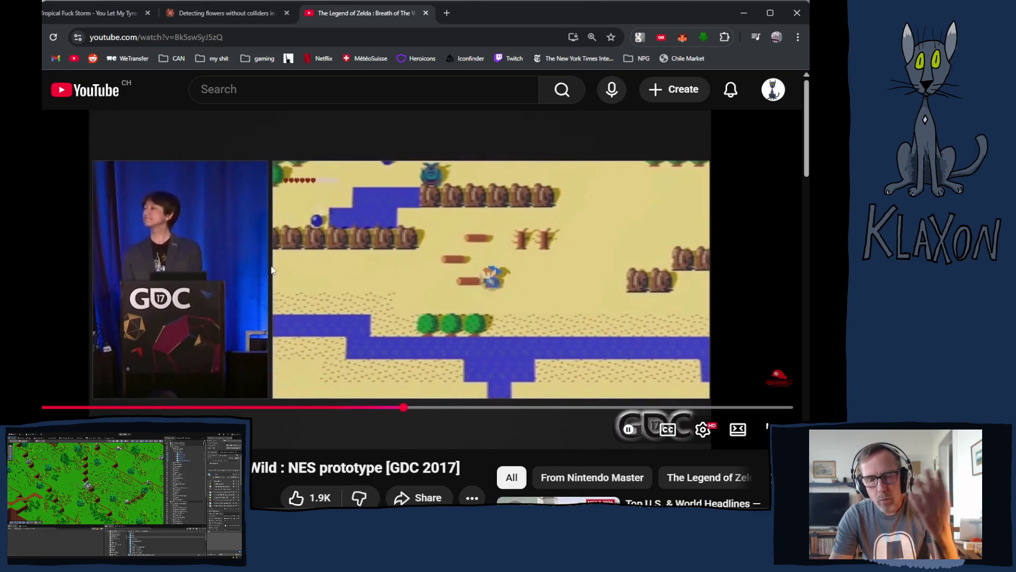
pyautogui.scroll(-2, 233, 290)
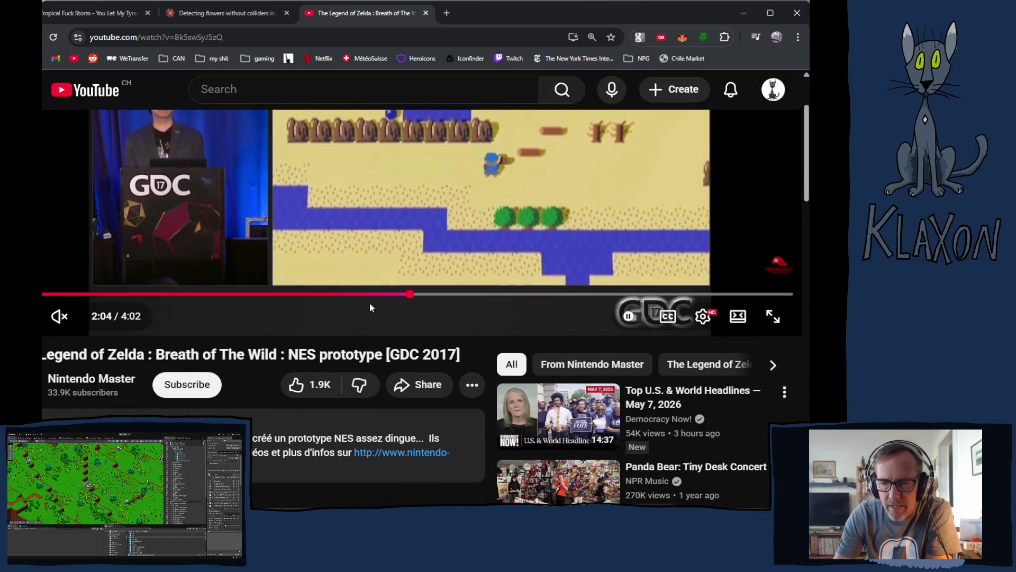
pyautogui.scroll(-2, 369, 307)
pyautogui.scroll(4, 418, 288)
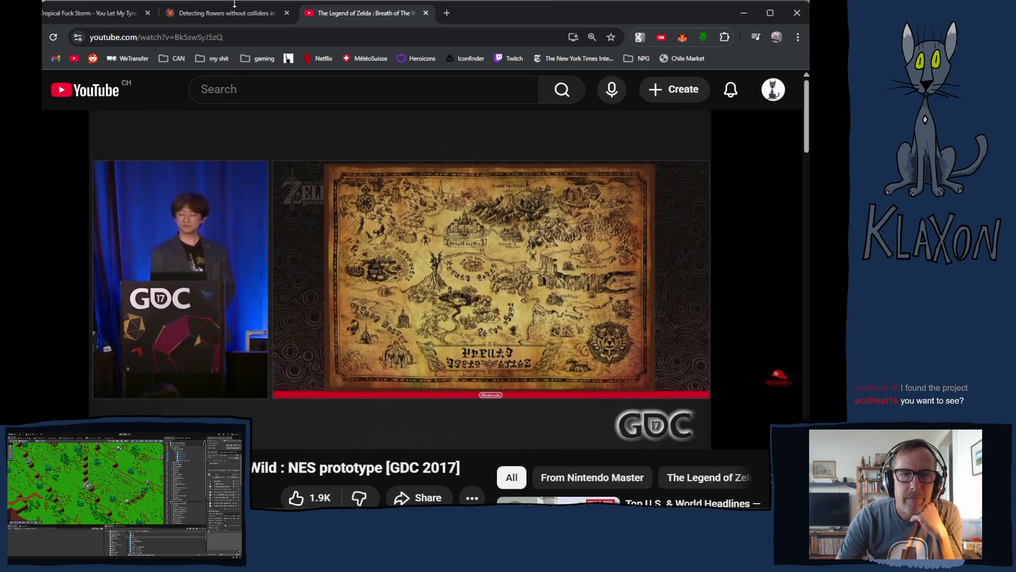
# Close the Zelda and Detecting flowers tabs, then return to Chrome from Visual Studio
pyautogui.click(426, 12)
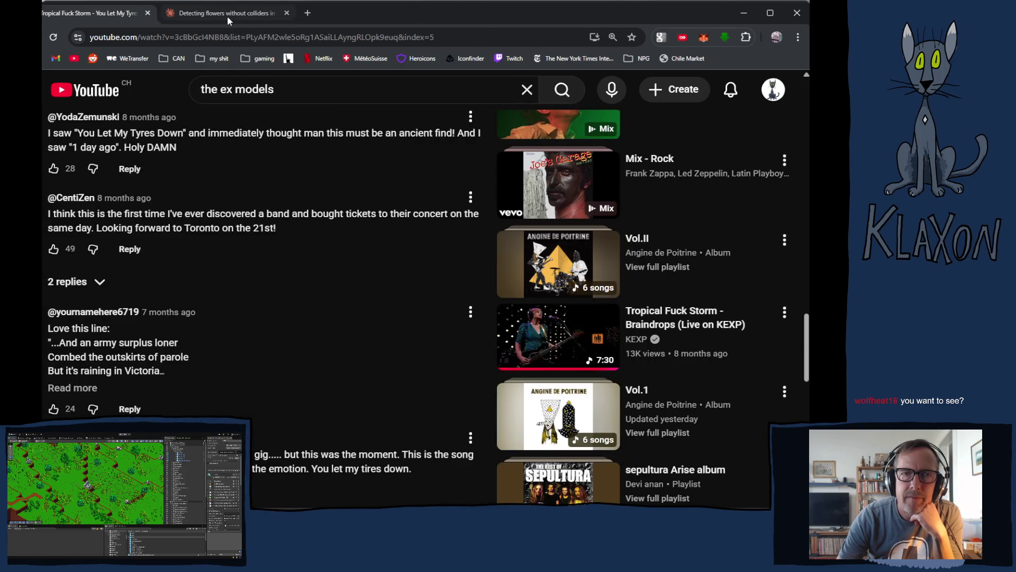
pyautogui.click(286, 12)
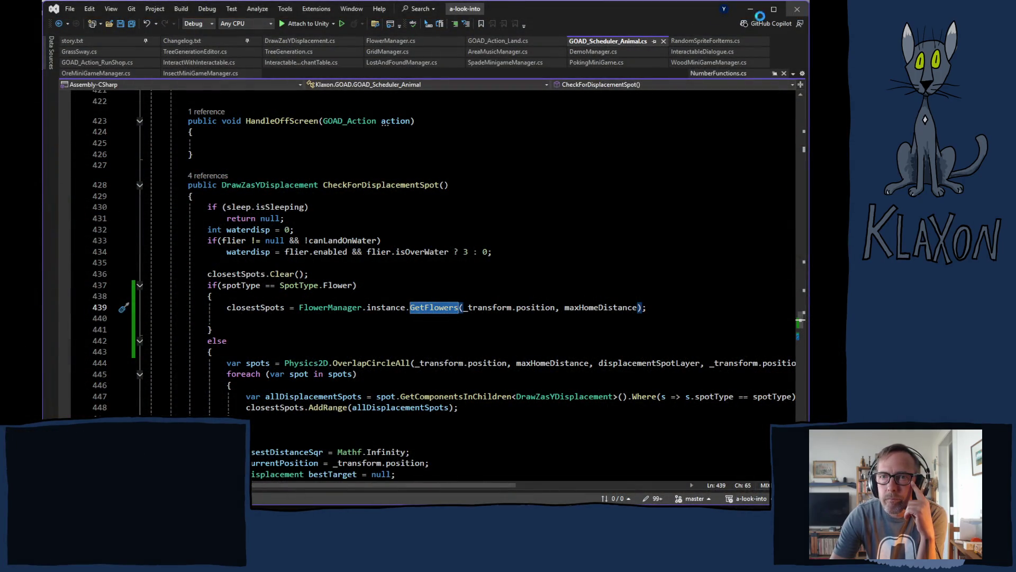
pyautogui.hotkey('alt', 'Tab')
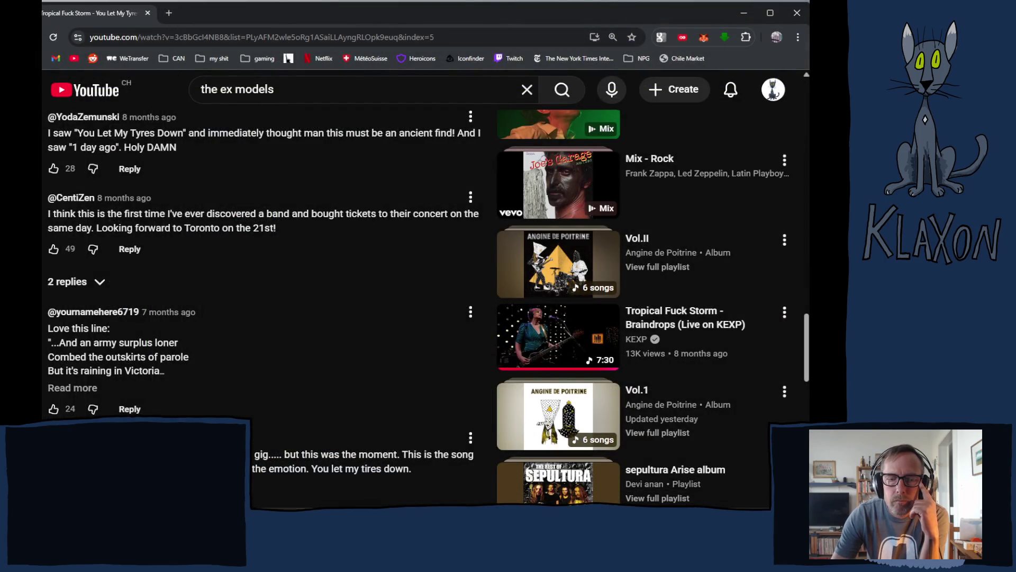
# Close the small background player window from its taskbar preview
pyautogui.moveTo(256, 505)
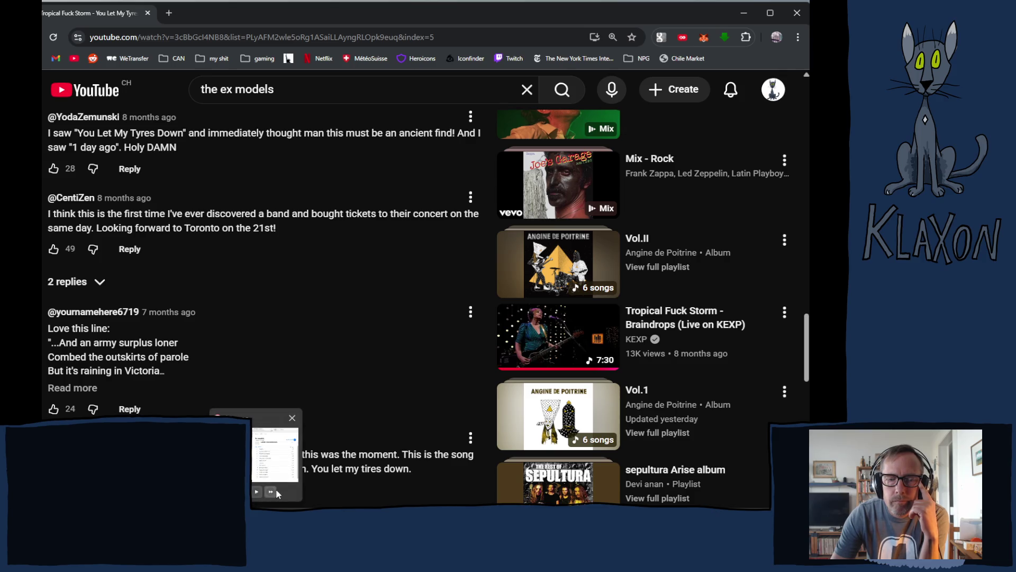
pyautogui.click(293, 418)
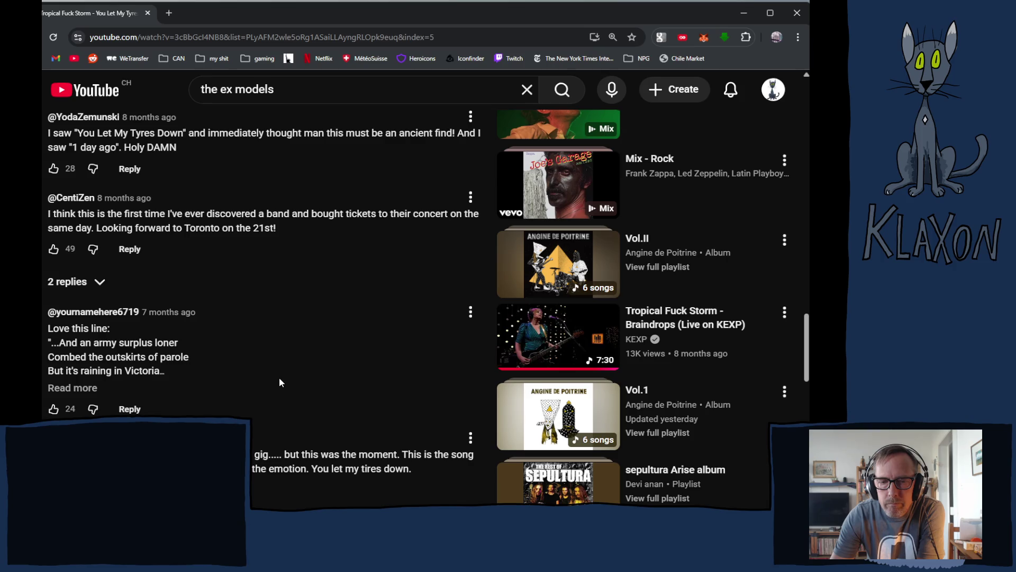
pyautogui.scroll(-3, 280, 383)
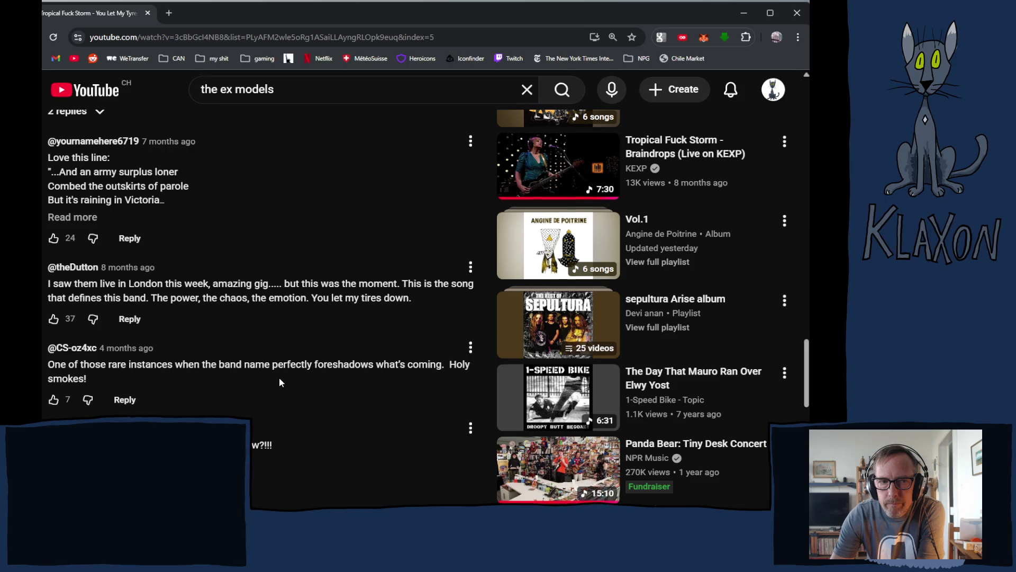
pyautogui.scroll(-5, 280, 382)
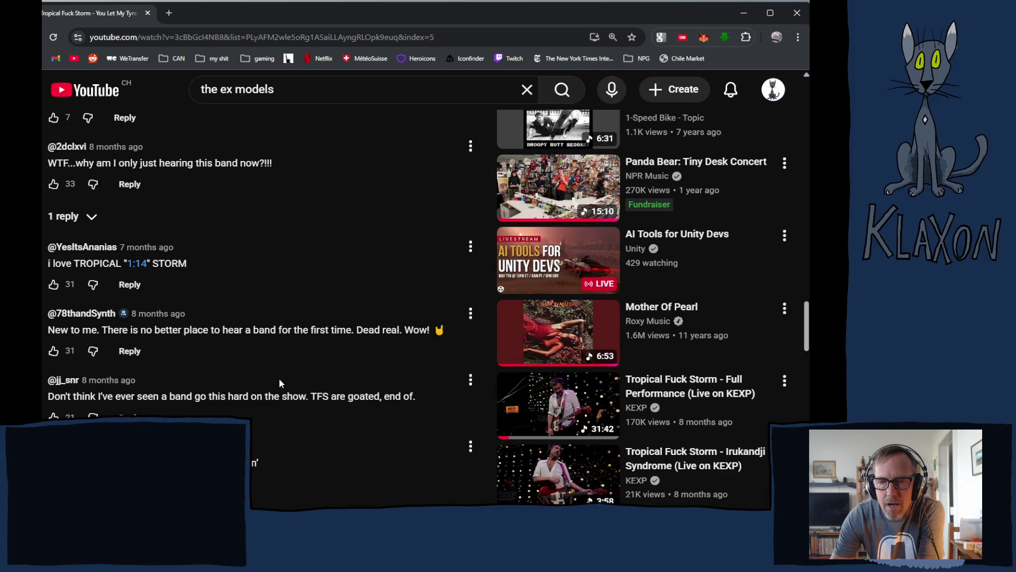
pyautogui.scroll(-3, 279, 383)
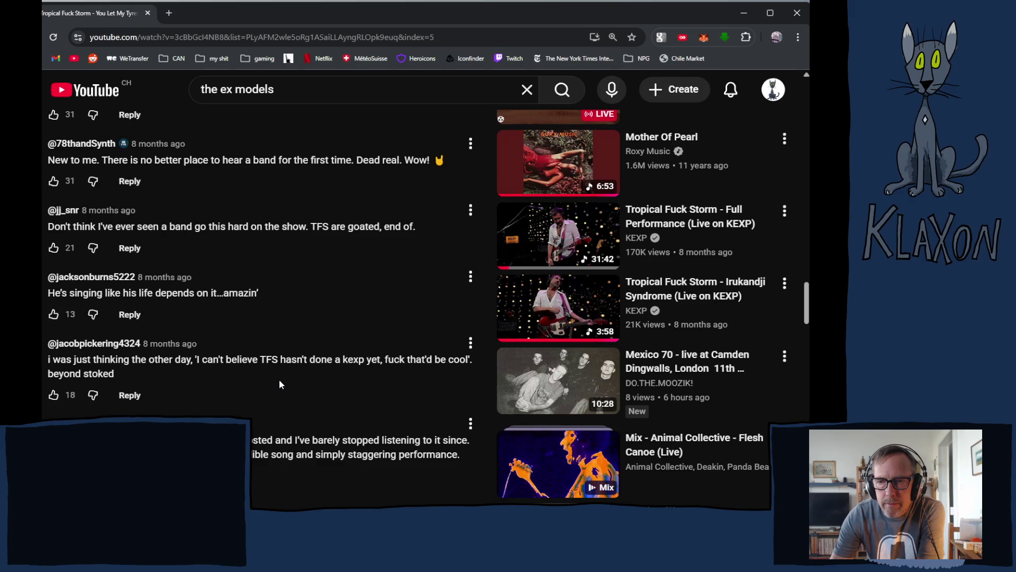
pyautogui.scroll(-4, 279, 383)
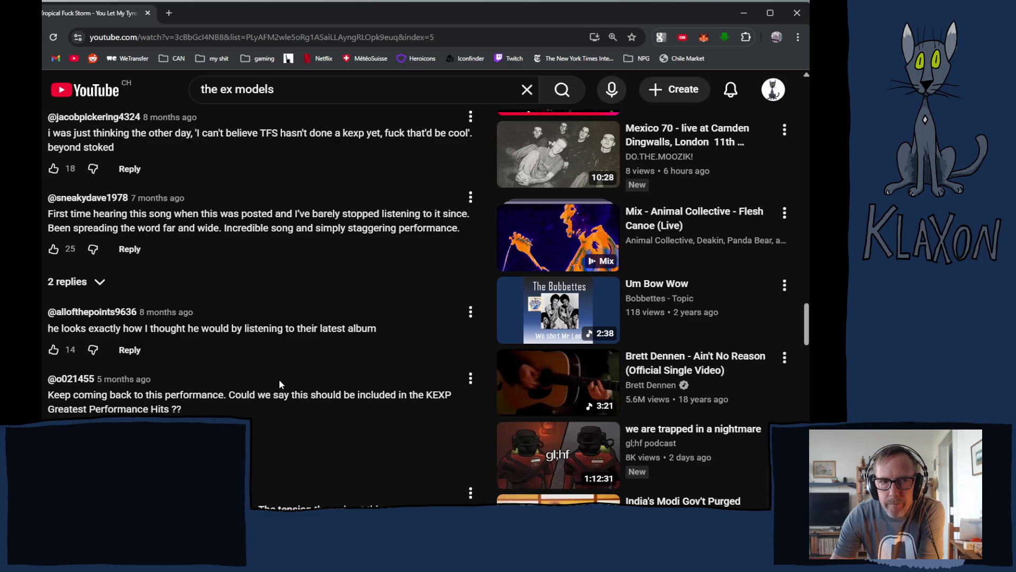
pyautogui.scroll(-2, 279, 380)
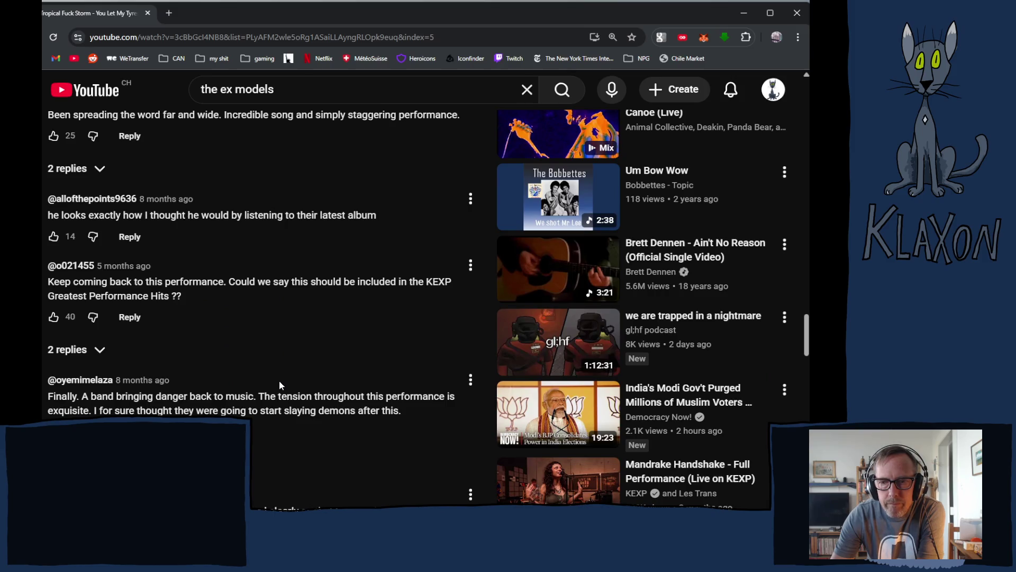
pyautogui.scroll(-4, 279, 381)
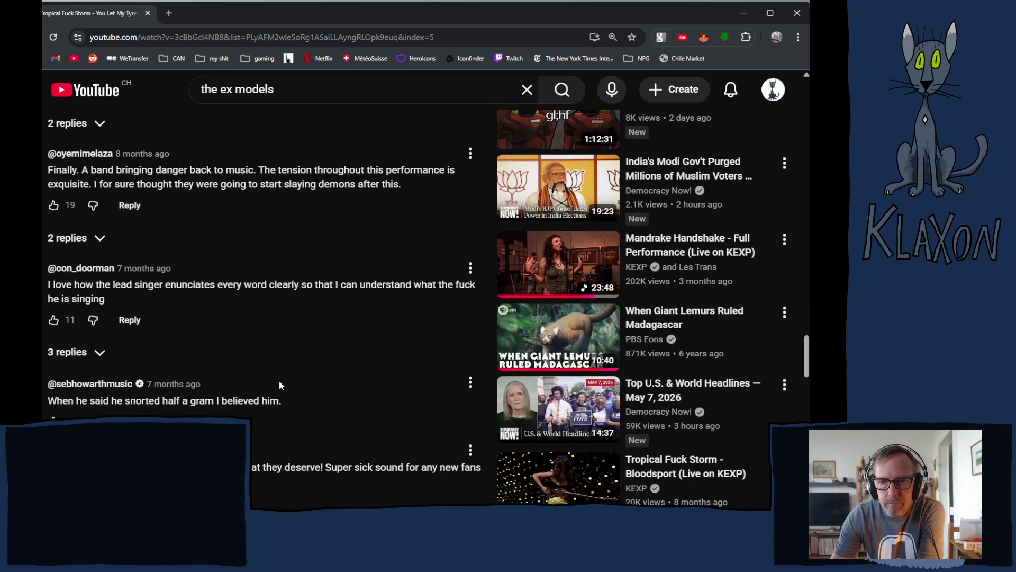
pyautogui.scroll(-4, 279, 381)
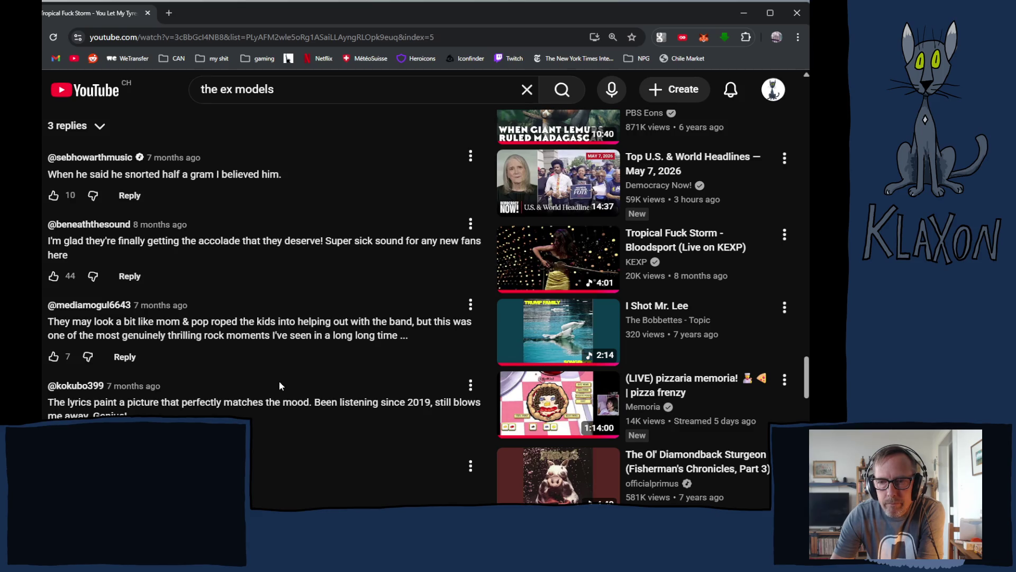
pyautogui.scroll(-1, 279, 386)
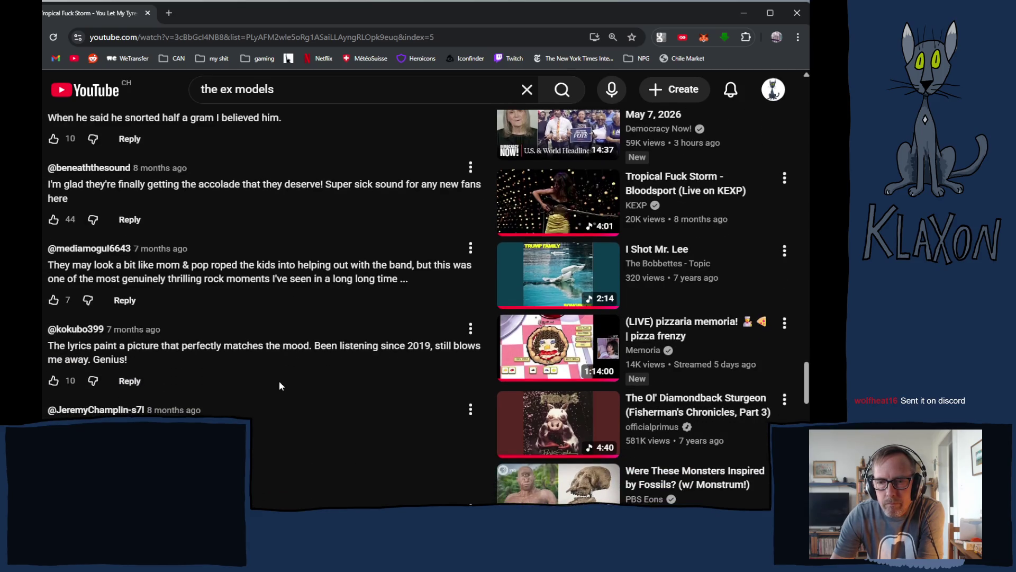
pyautogui.scroll(-2, 279, 386)
pyautogui.scroll(-1, 279, 386)
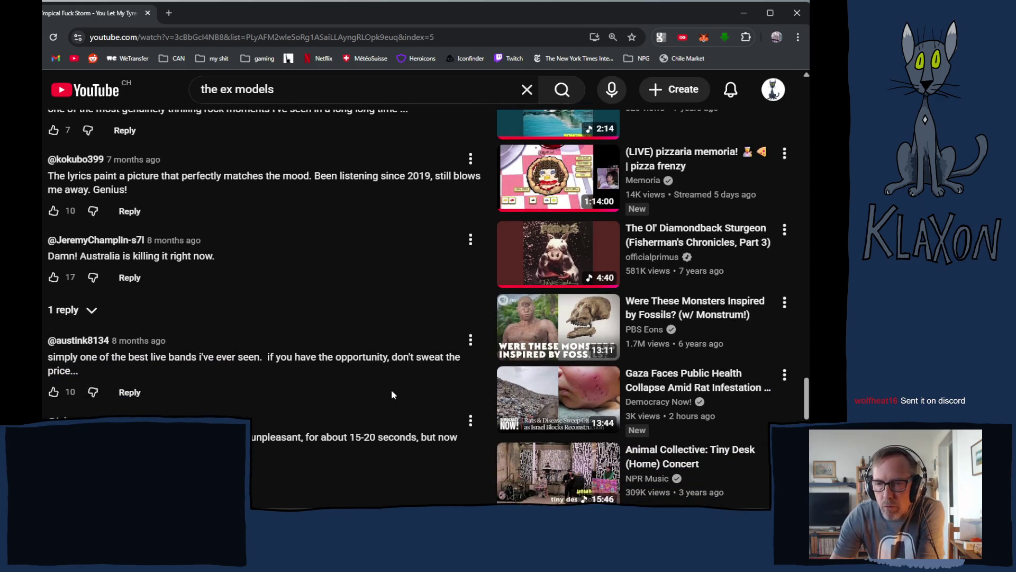
pyautogui.scroll(-3, 345, 450)
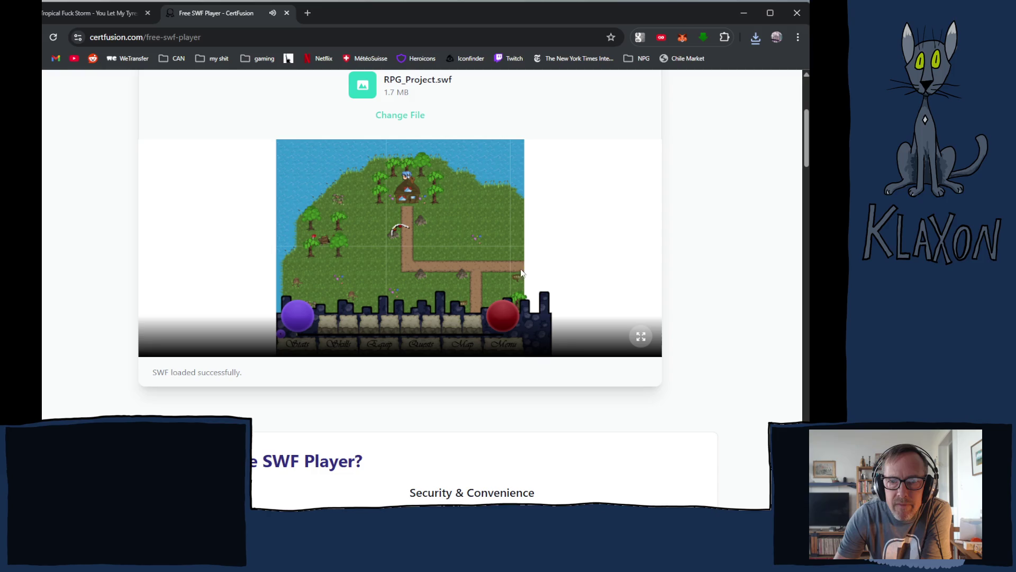
# Switch RPG_Project.swf to full-screen playback in the player
pyautogui.click(641, 337)
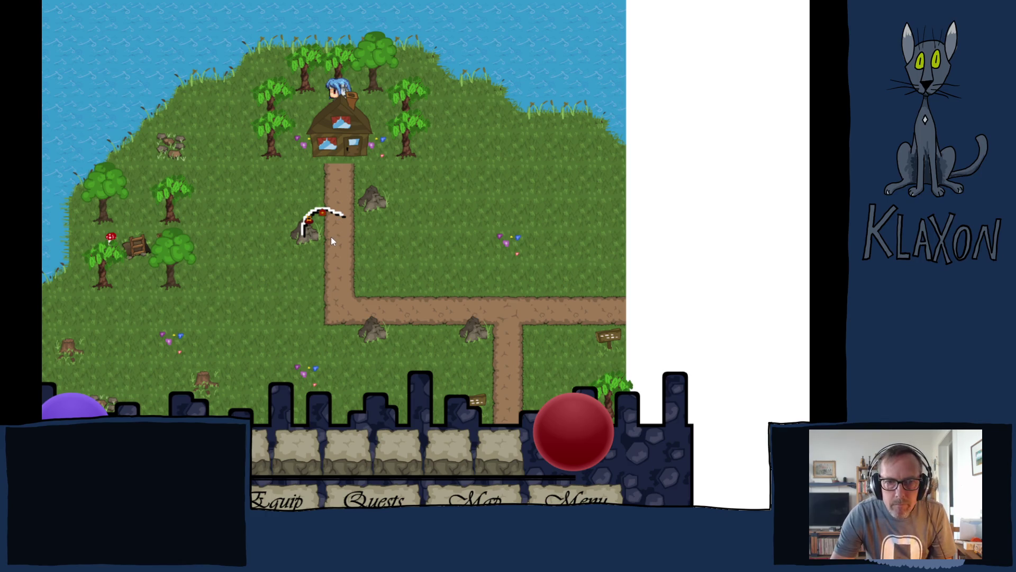
# Walk the hero from the house into the cave and attack the approaching Wraith
pyautogui.click(386, 263)
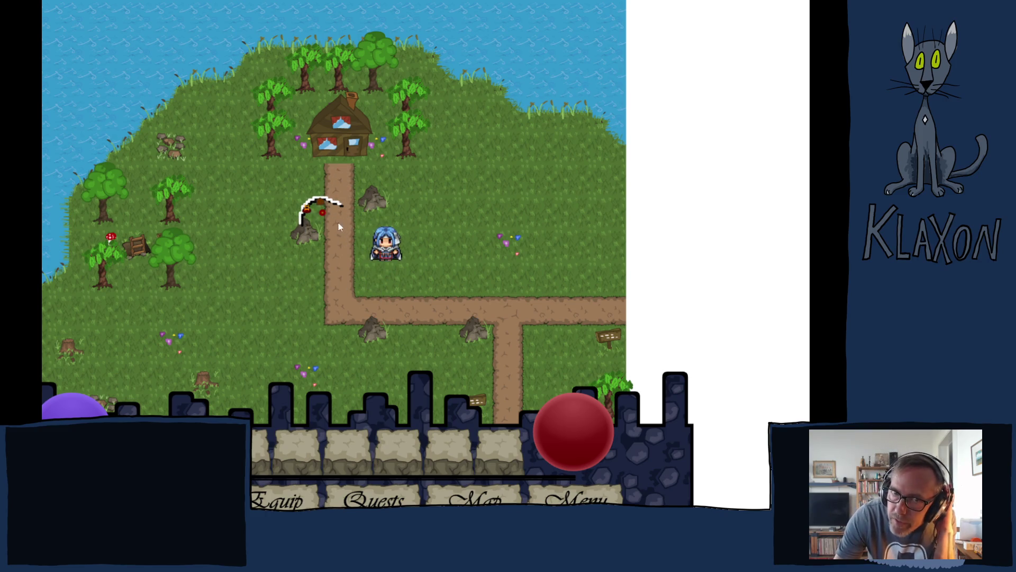
pyautogui.click(320, 215)
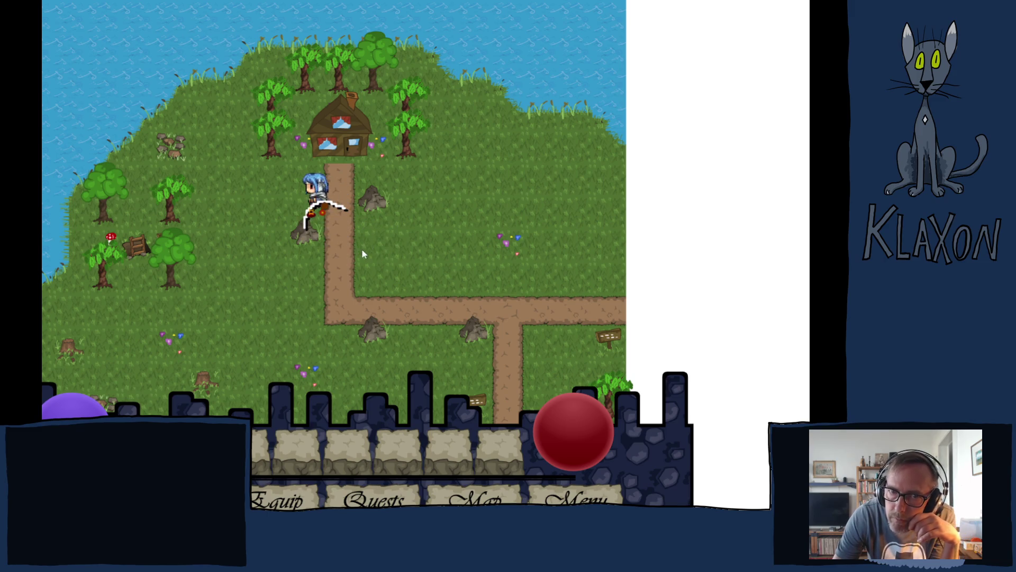
pyautogui.click(209, 208)
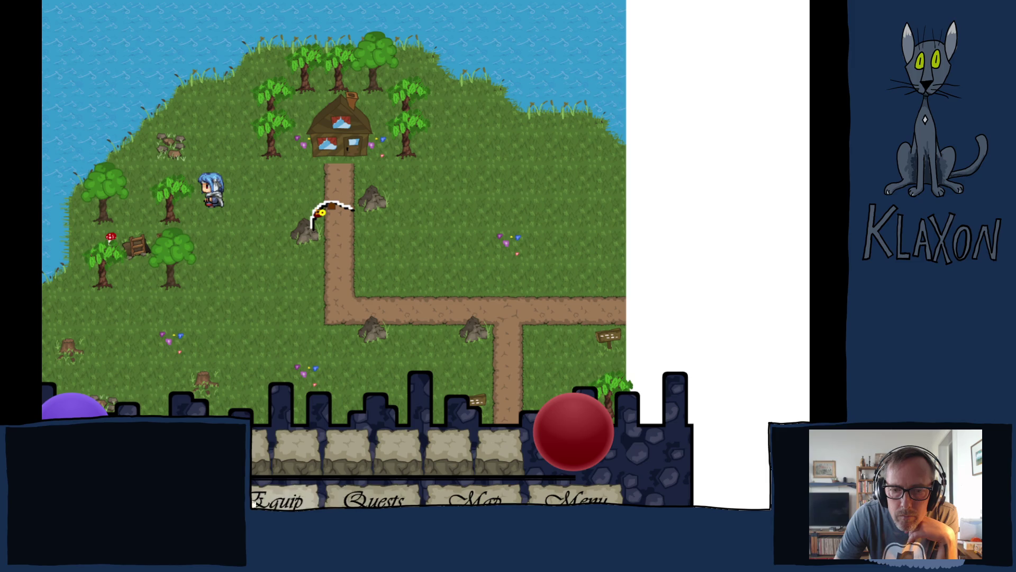
pyautogui.click(228, 218)
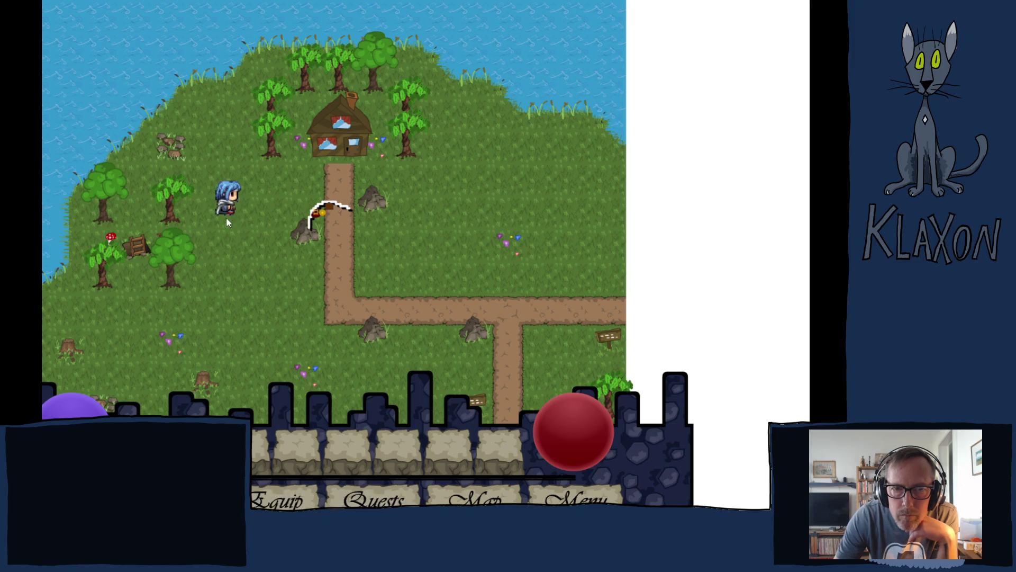
pyautogui.click(113, 240)
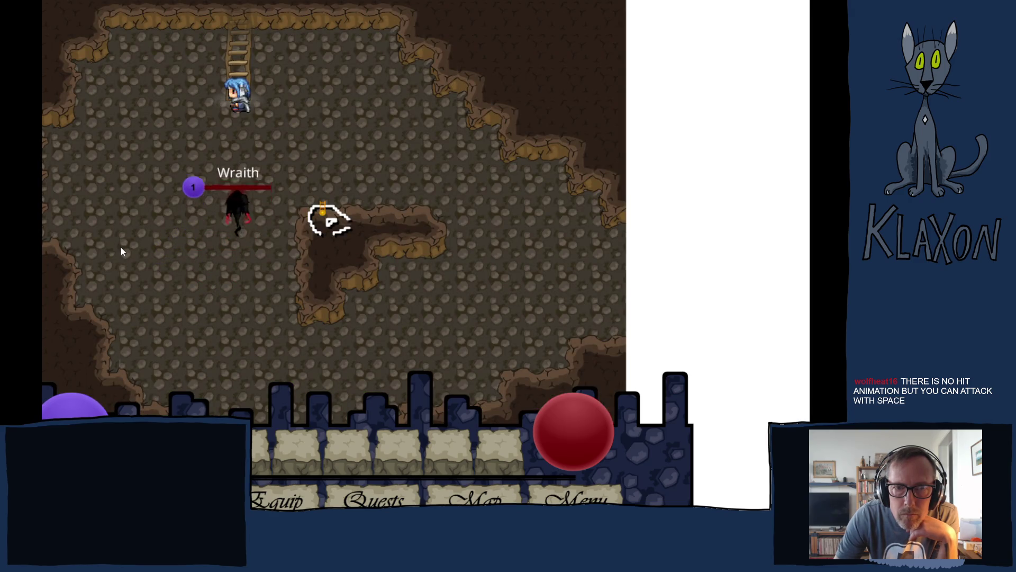
pyautogui.click(243, 122)
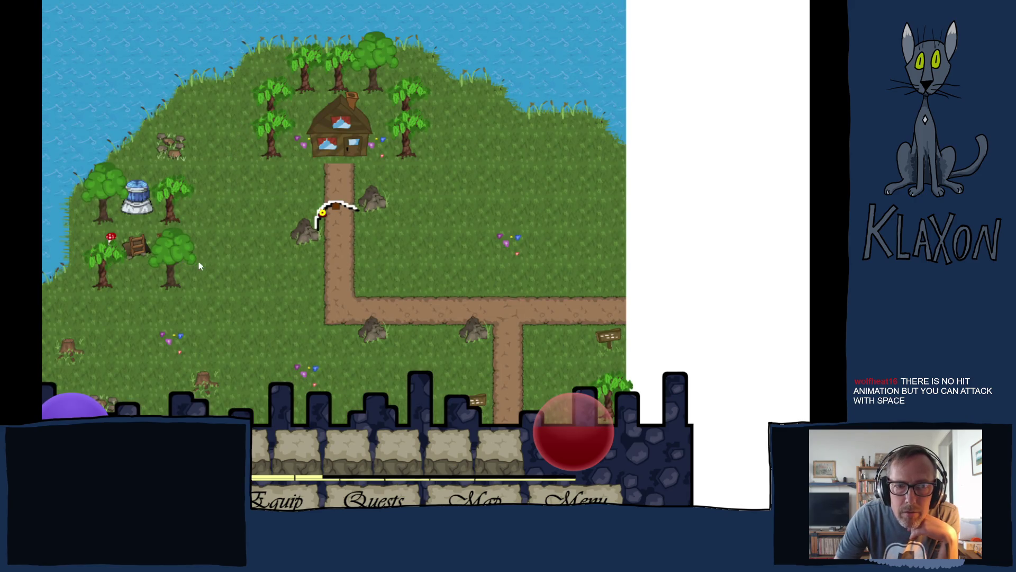
pyautogui.click(138, 248)
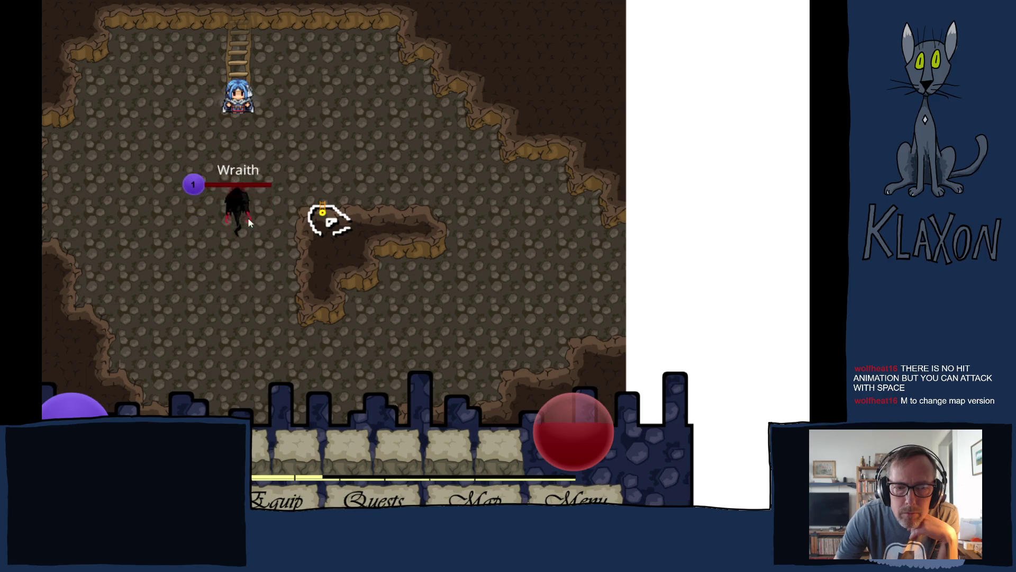
# Walk the hero across the cave to the ladder and climb toward the overworld
pyautogui.rightClick(253, 157)
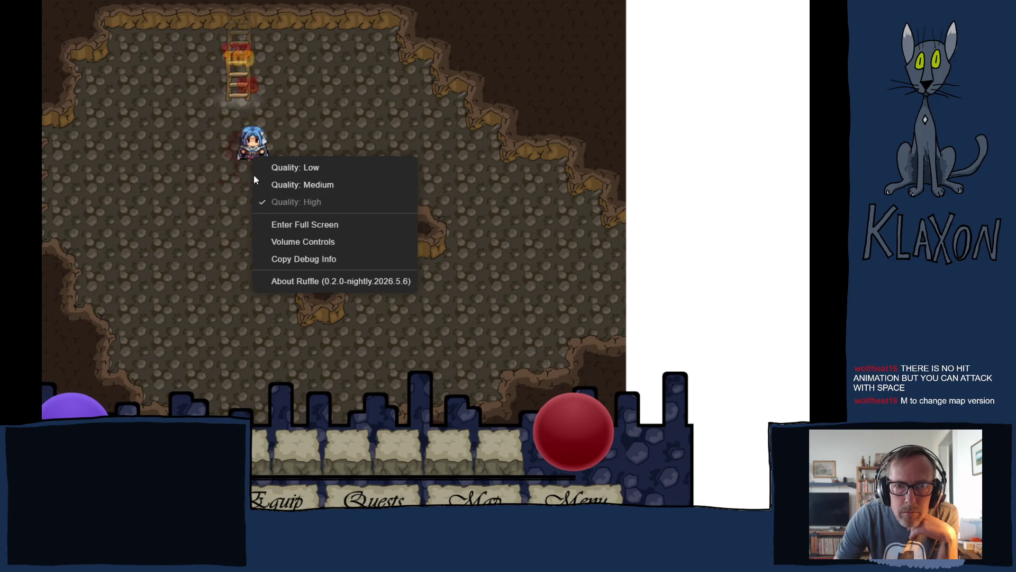
pyautogui.click(186, 239)
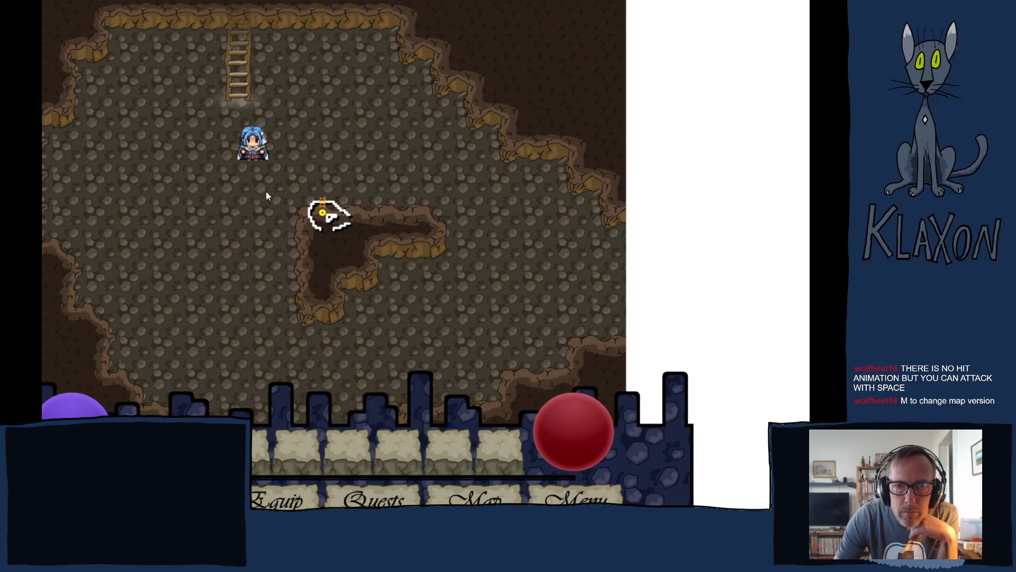
pyautogui.click(214, 230)
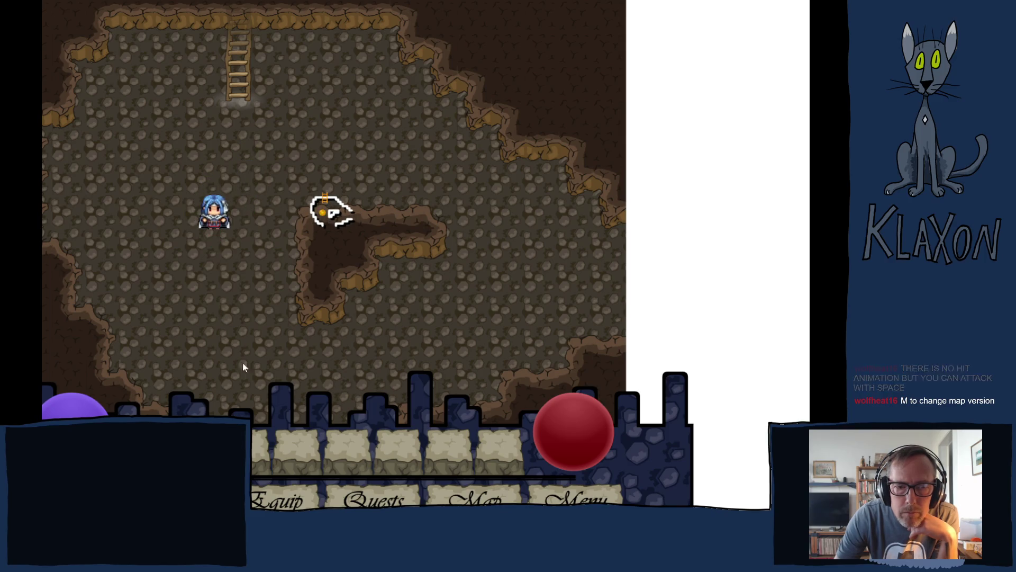
pyautogui.click(327, 211)
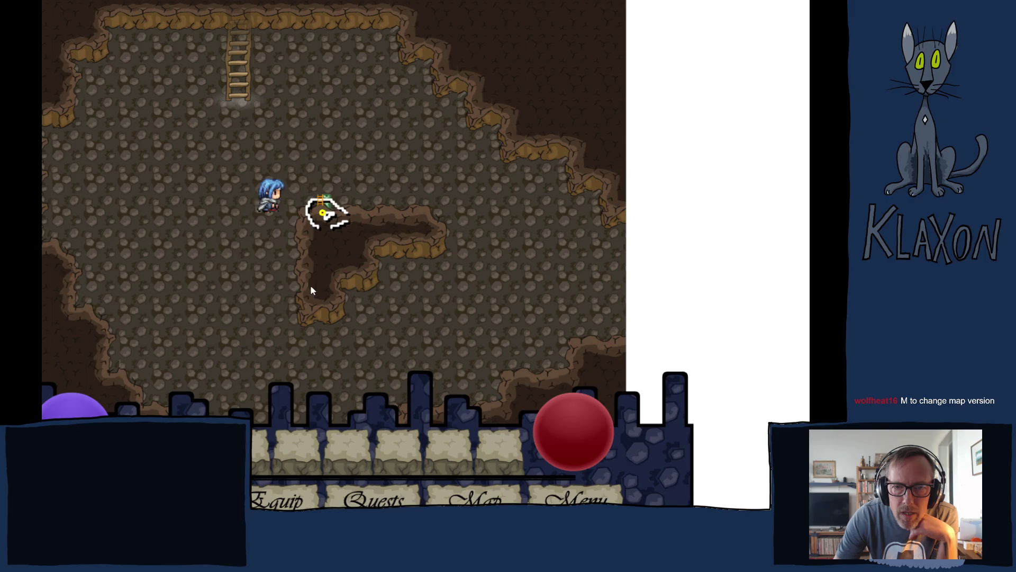
pyautogui.click(182, 356)
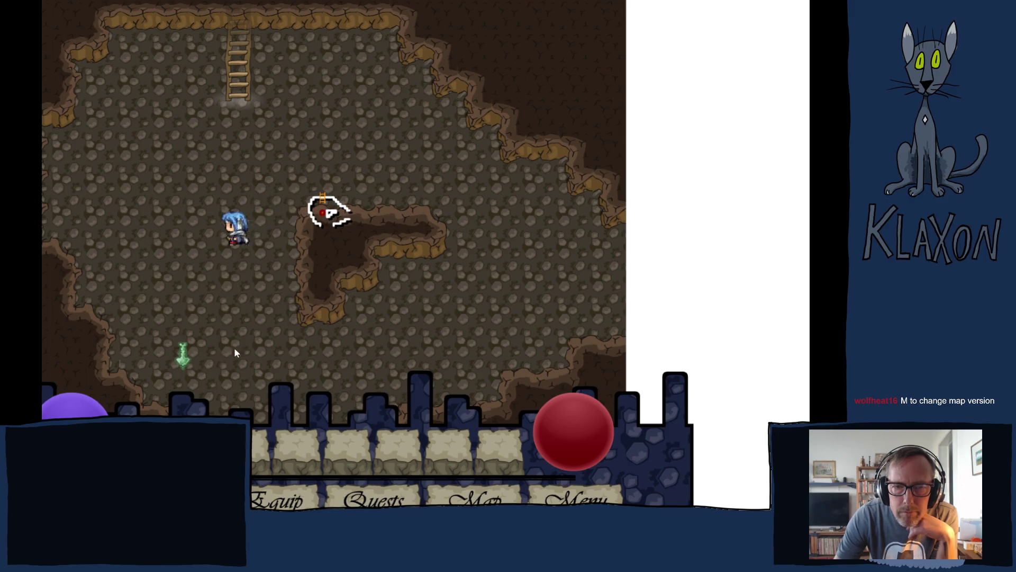
pyautogui.click(237, 111)
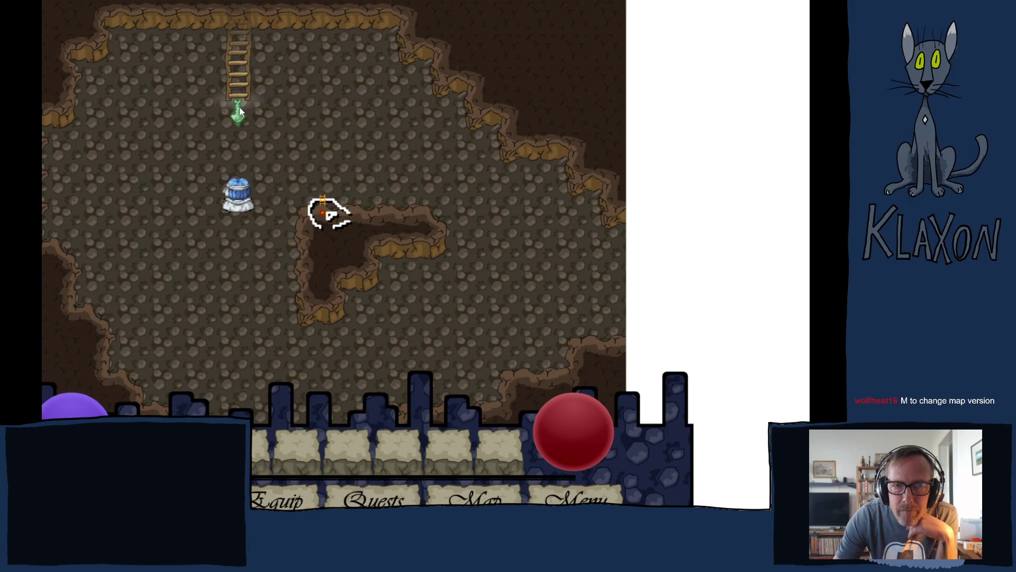
pyautogui.click(238, 60)
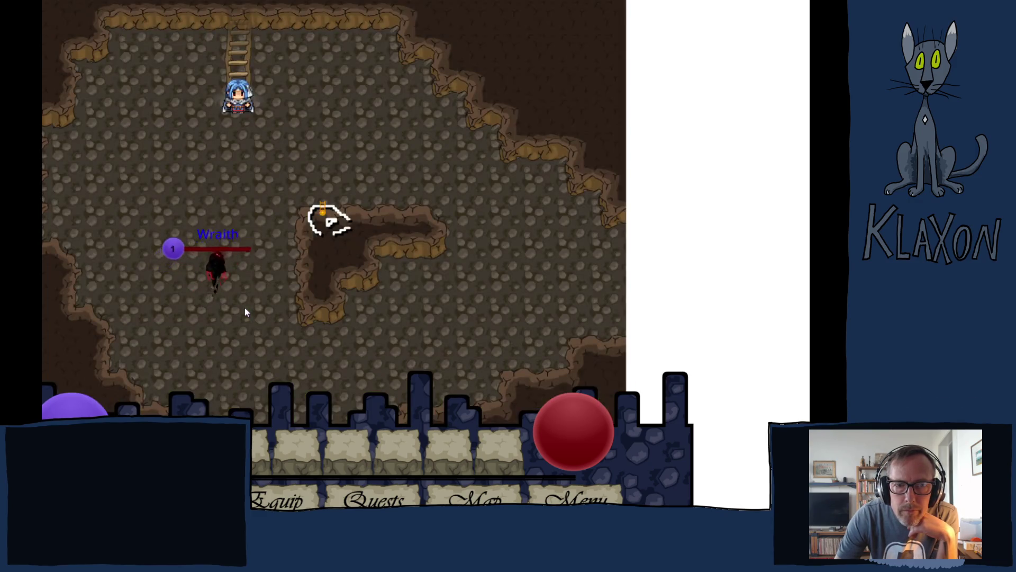
pyautogui.click(245, 69)
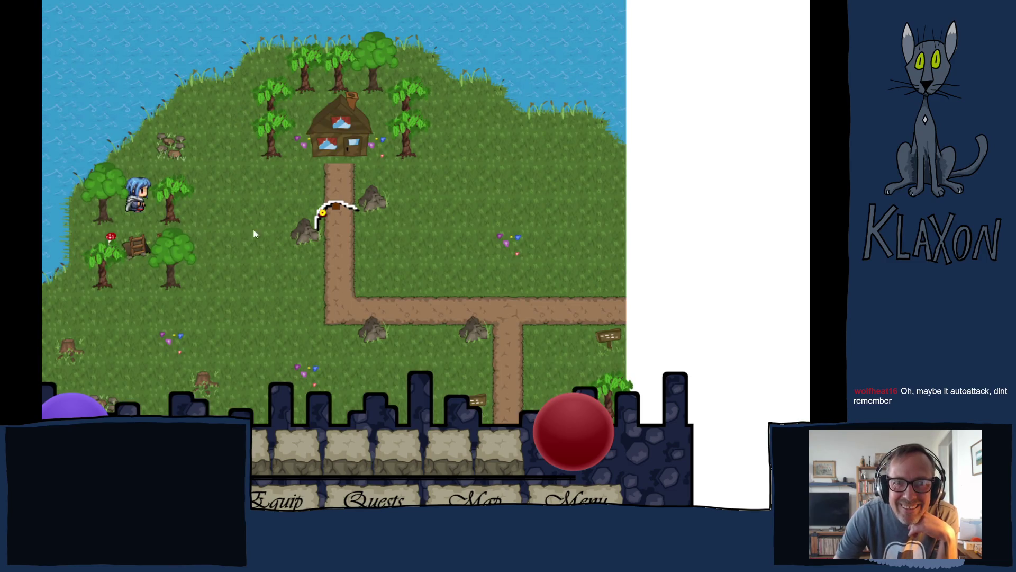
# Walk the hero past the house and along the lower dirt path south into the next area
pyautogui.click(401, 177)
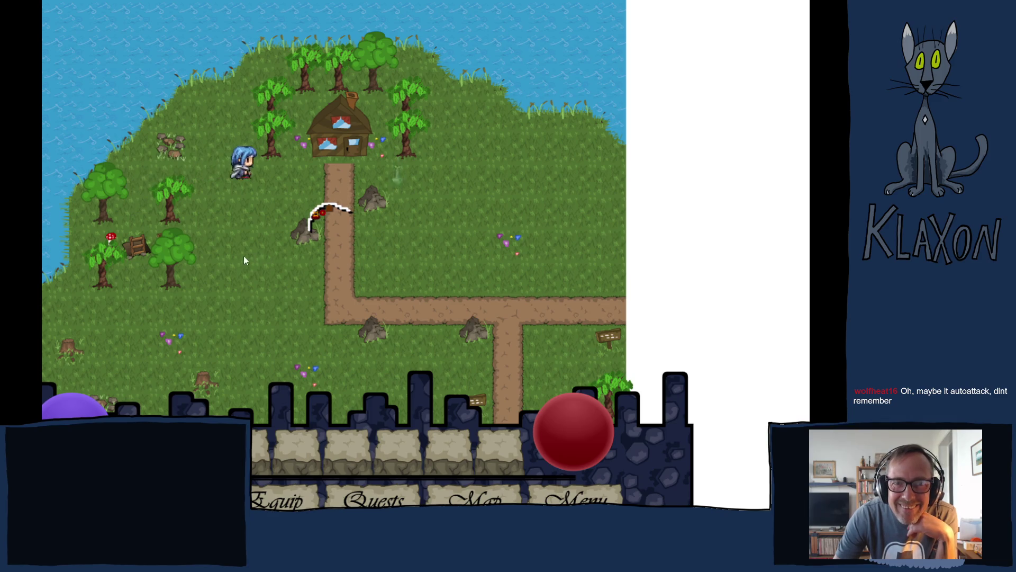
pyautogui.click(255, 284)
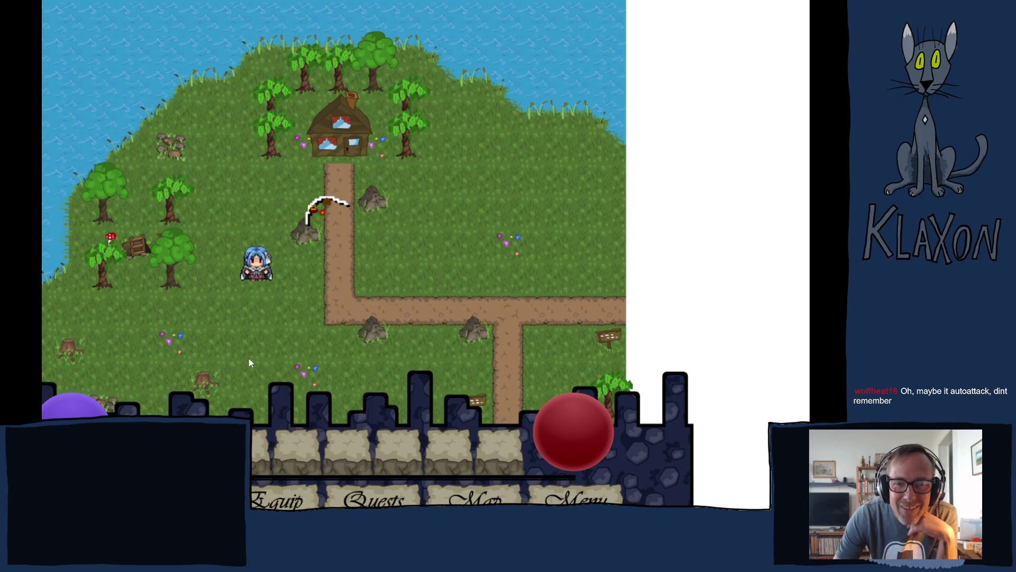
pyautogui.click(243, 377)
pyautogui.click(350, 371)
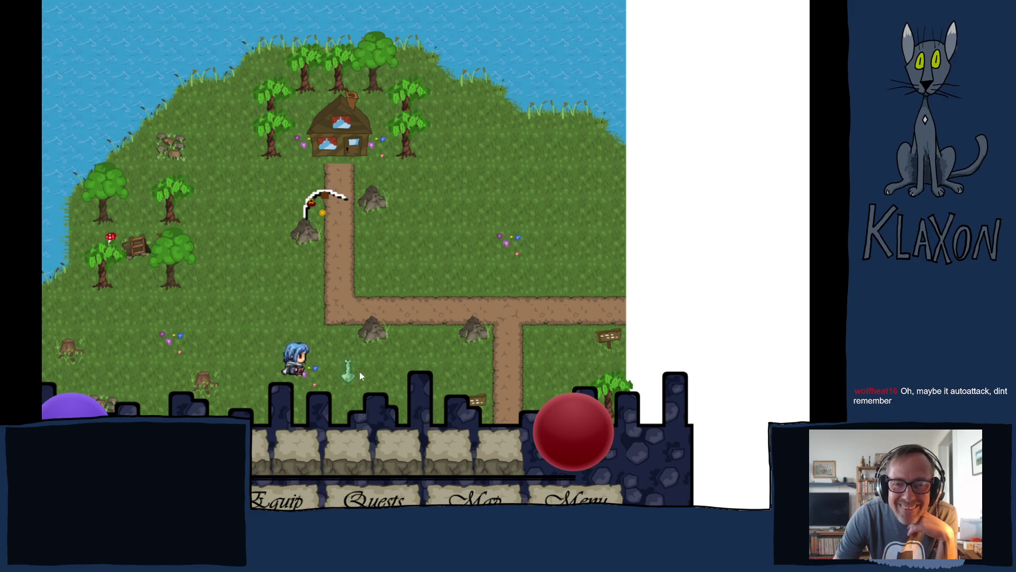
pyautogui.click(418, 360)
pyautogui.click(477, 360)
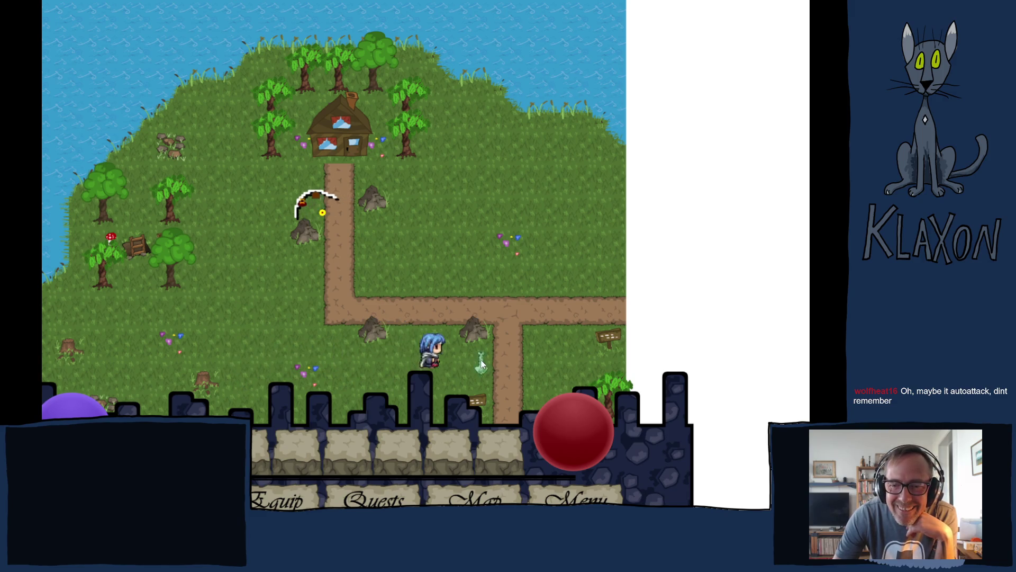
pyautogui.click(508, 408)
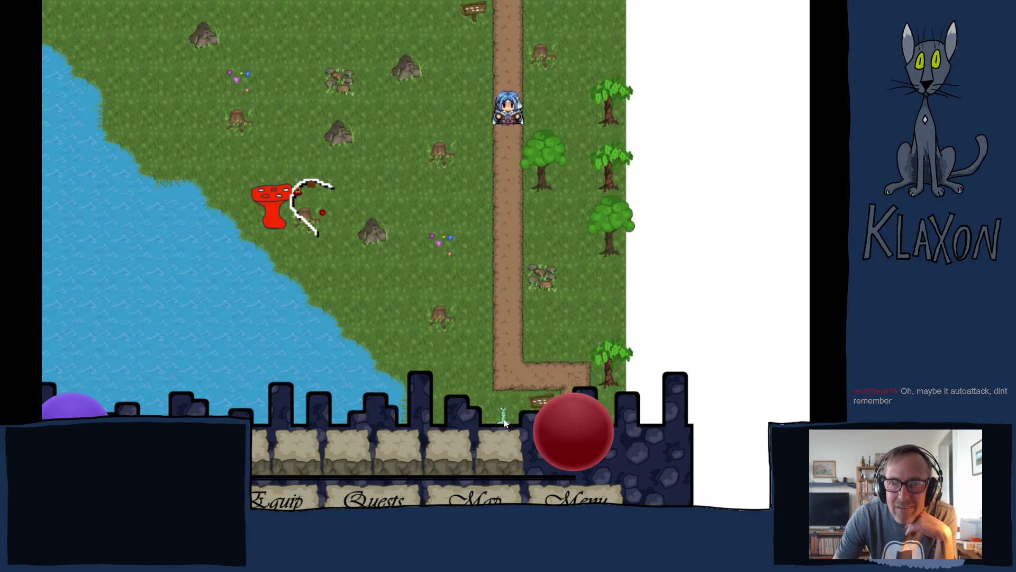
pyautogui.press('Down')
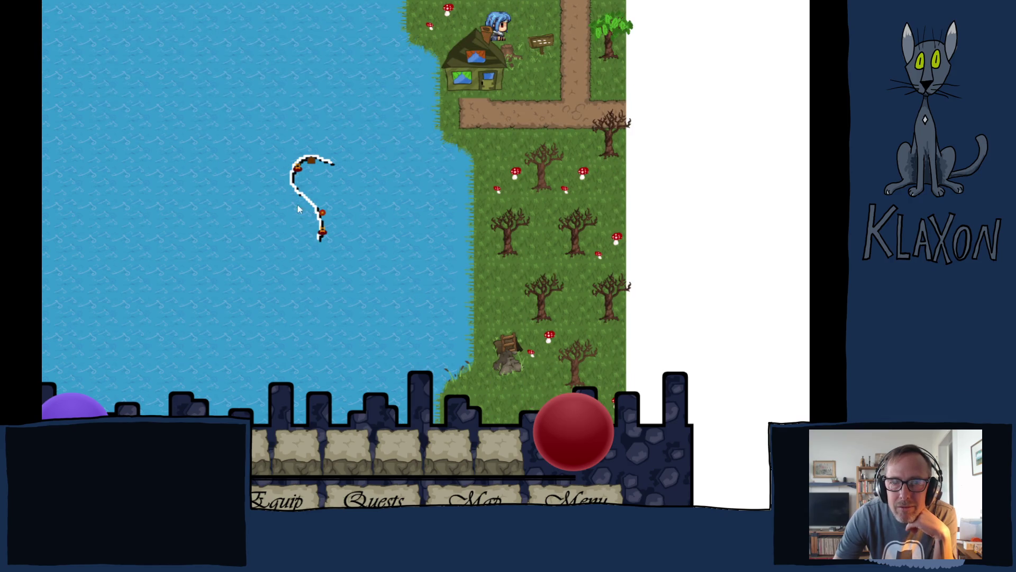
# Walk the hero to the lakeside cottage door and back, then down toward the tree stump
pyautogui.click(542, 254)
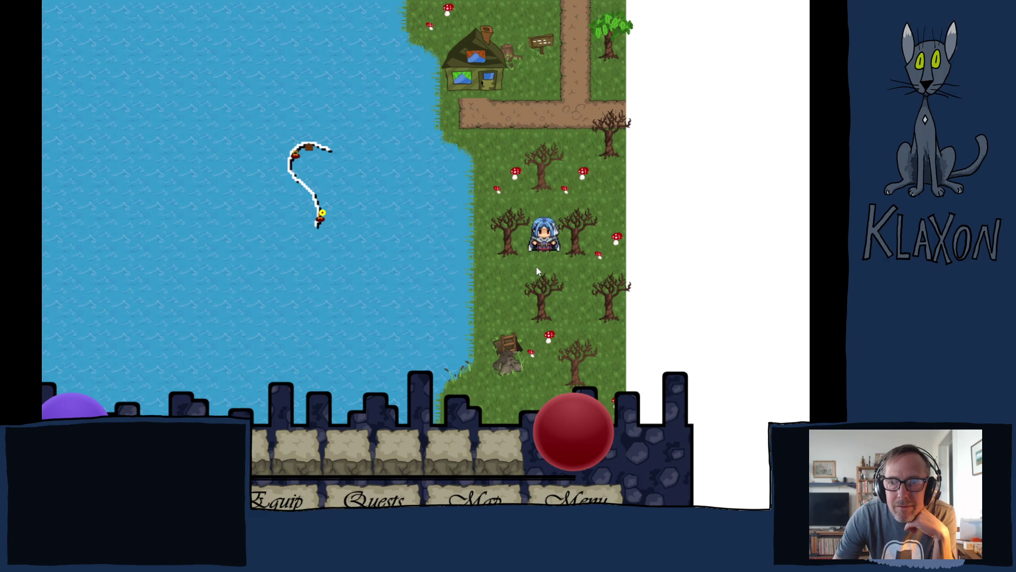
pyautogui.click(484, 91)
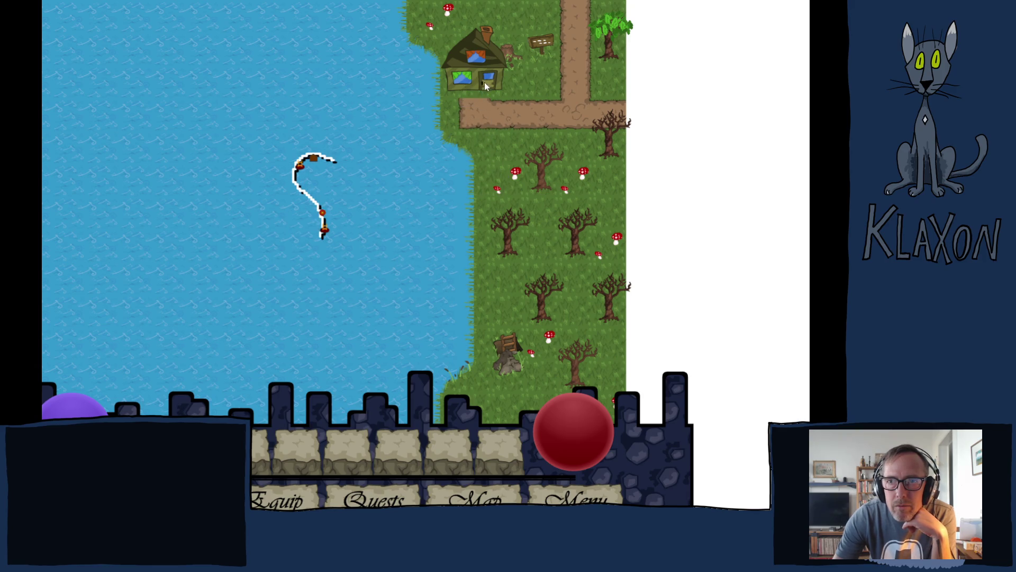
pyautogui.click(511, 184)
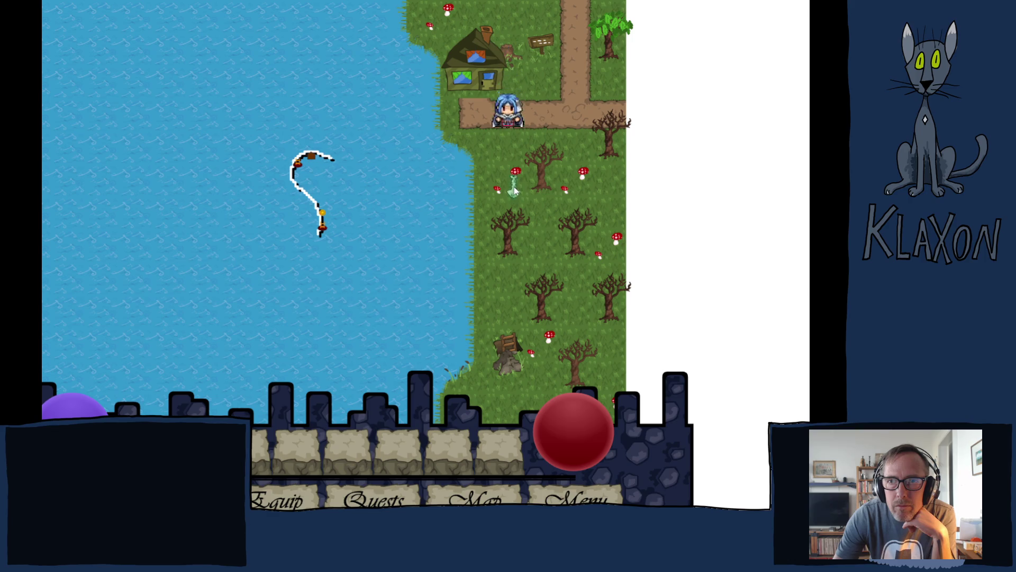
pyautogui.click(499, 76)
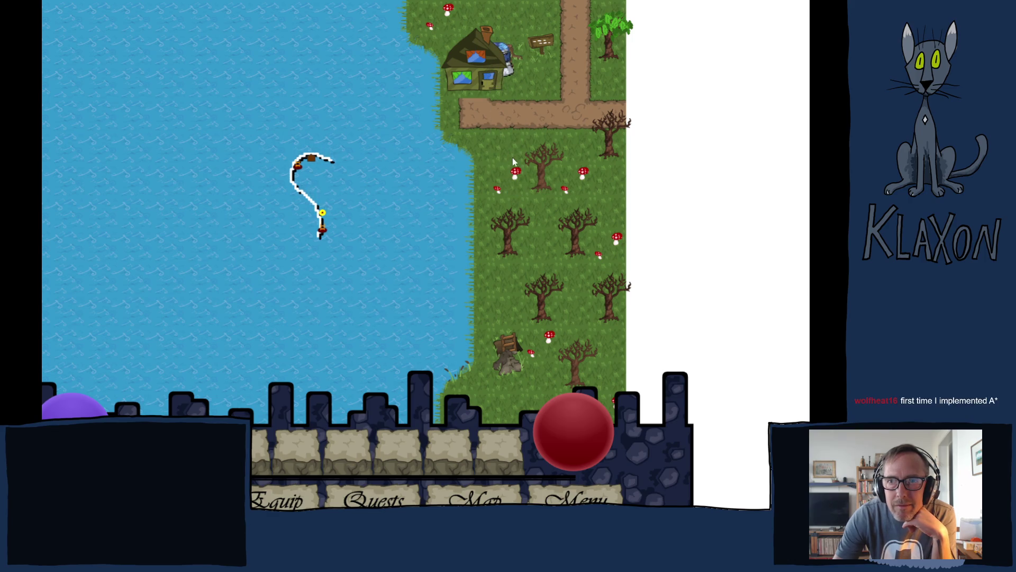
pyautogui.click(546, 191)
pyautogui.click(547, 304)
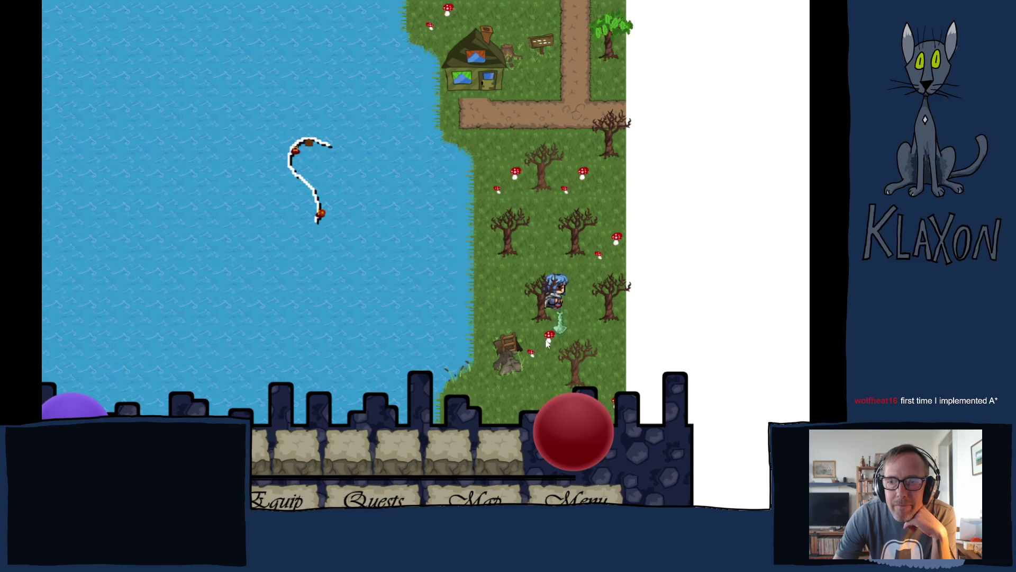
# Enter the stump hole, walk down from the ladder and off the bottom edge into the lower cave
pyautogui.click(528, 378)
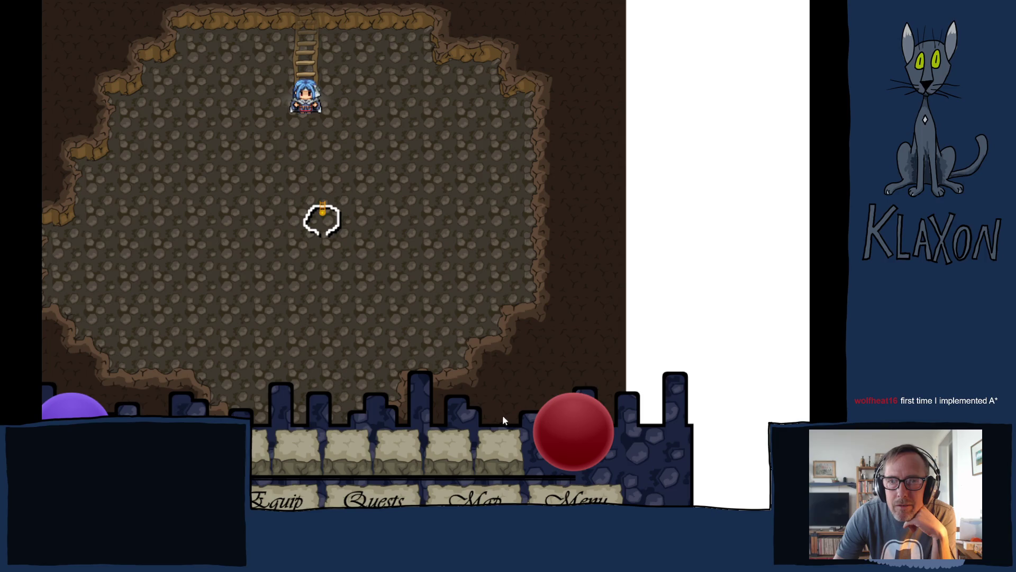
pyautogui.click(176, 342)
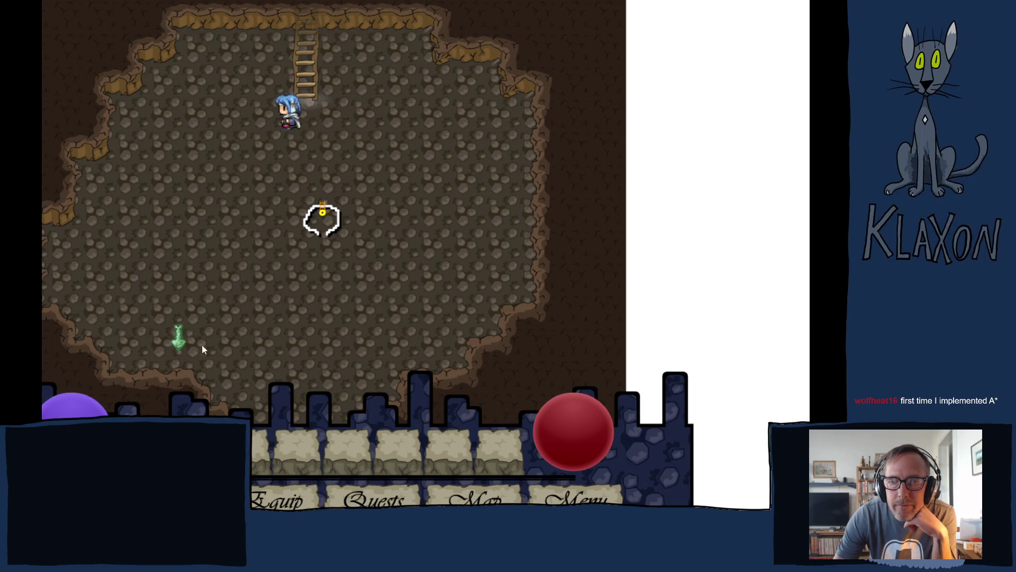
pyautogui.click(352, 344)
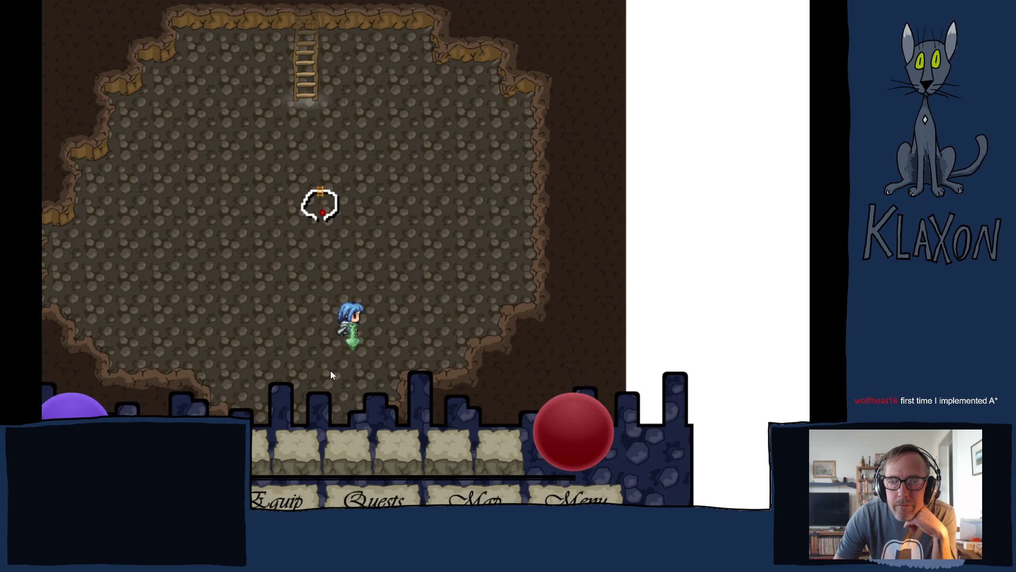
pyautogui.click(320, 396)
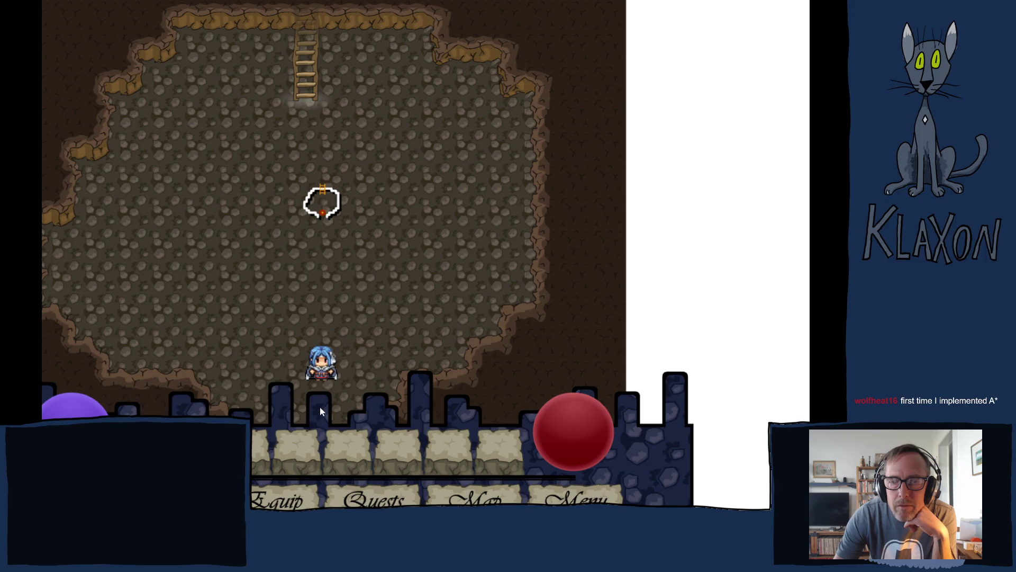
pyautogui.click(303, 414)
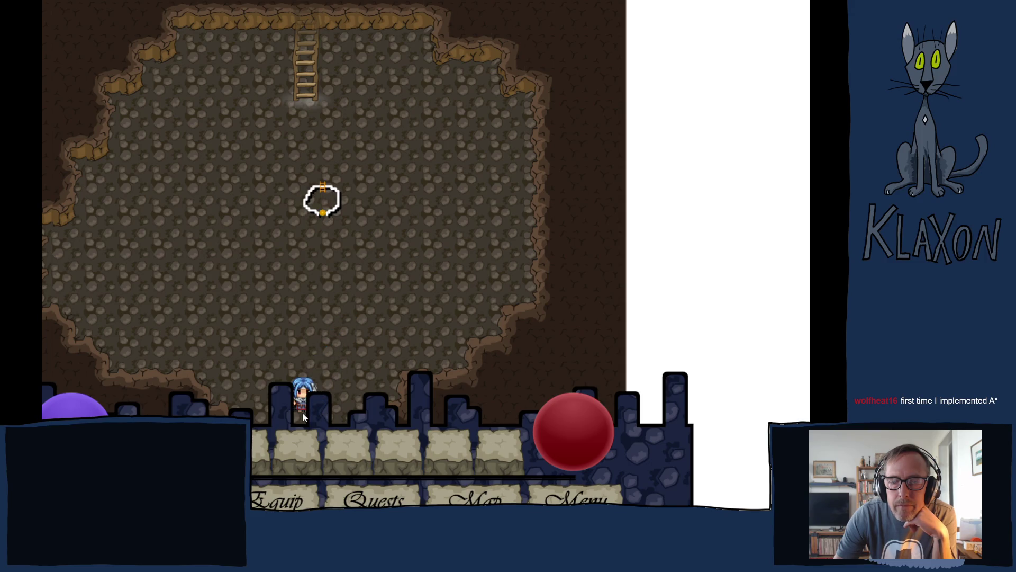
pyautogui.click(304, 428)
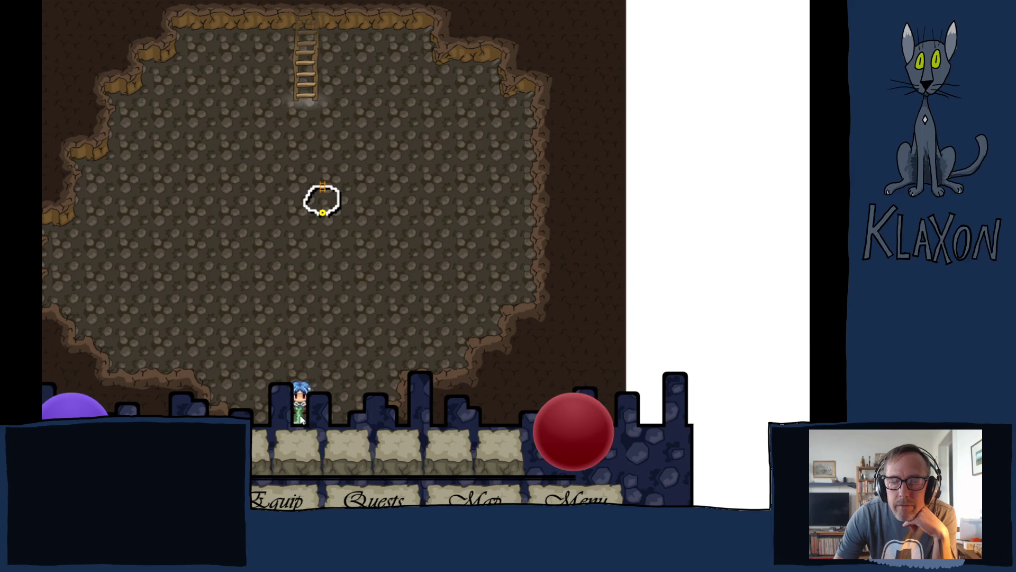
pyautogui.click(308, 409)
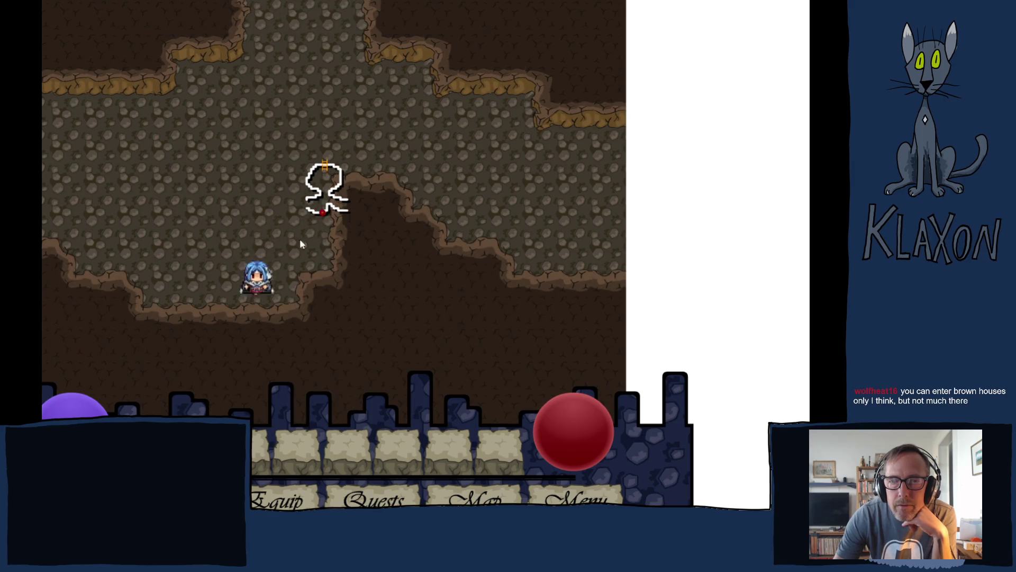
# Walk the hero back and forth between the left and right sides of the cave floor
pyautogui.click(71, 180)
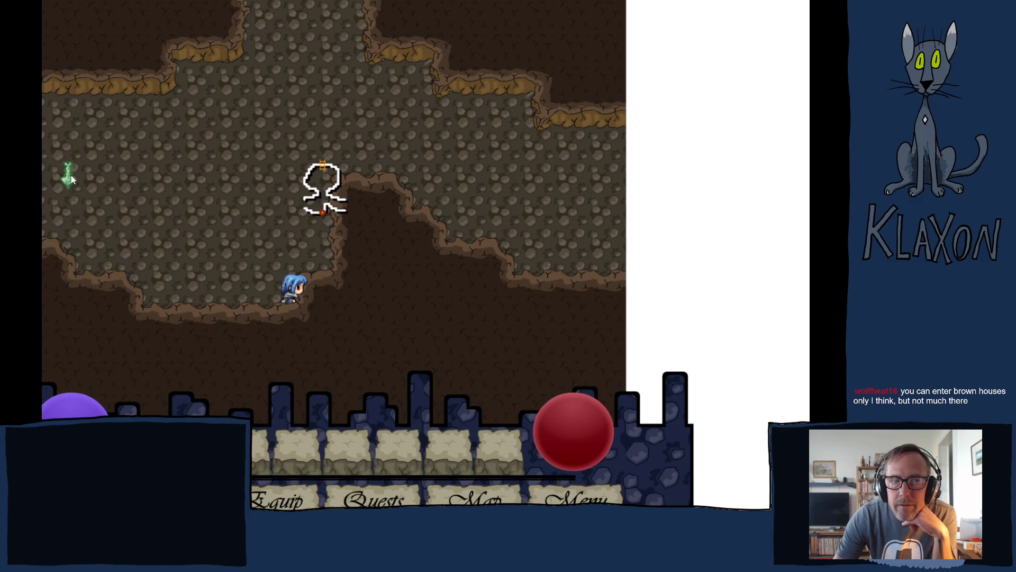
pyautogui.click(104, 174)
pyautogui.click(68, 176)
pyautogui.click(512, 183)
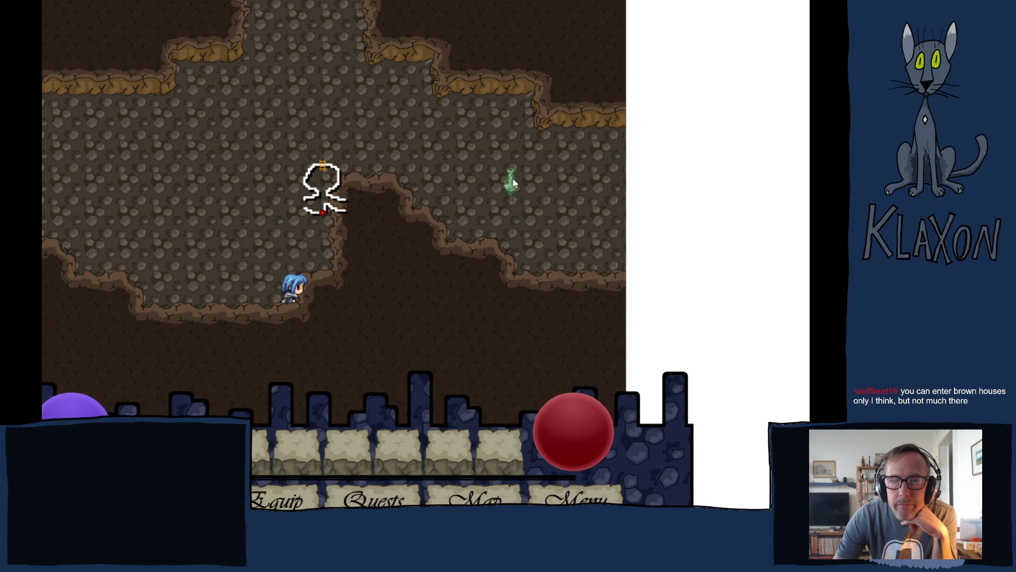
pyautogui.click(563, 188)
# Explore toward the upper passage and white outline, then exit fullscreen back to the page
pyautogui.click(301, 89)
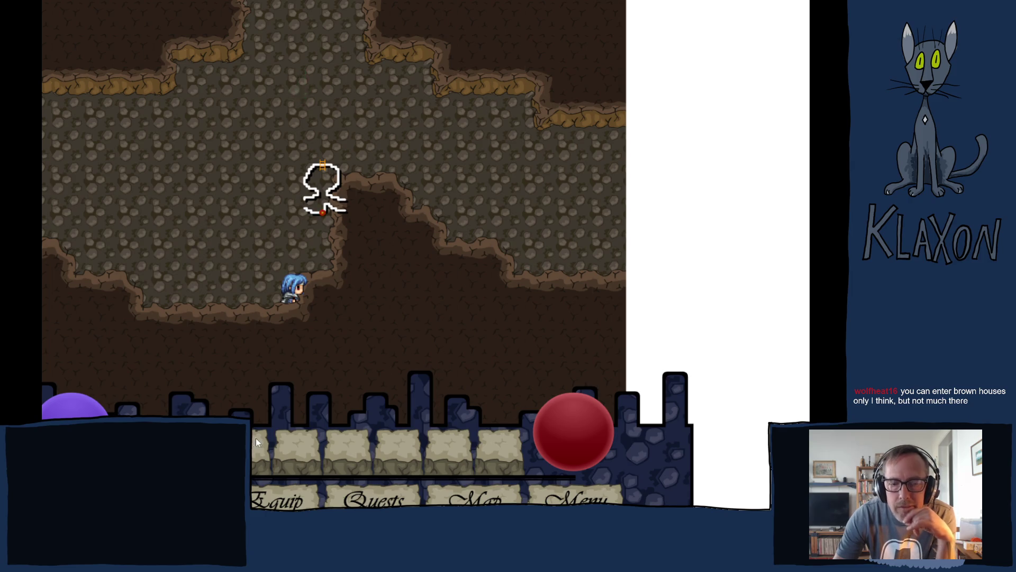
pyautogui.click(303, 101)
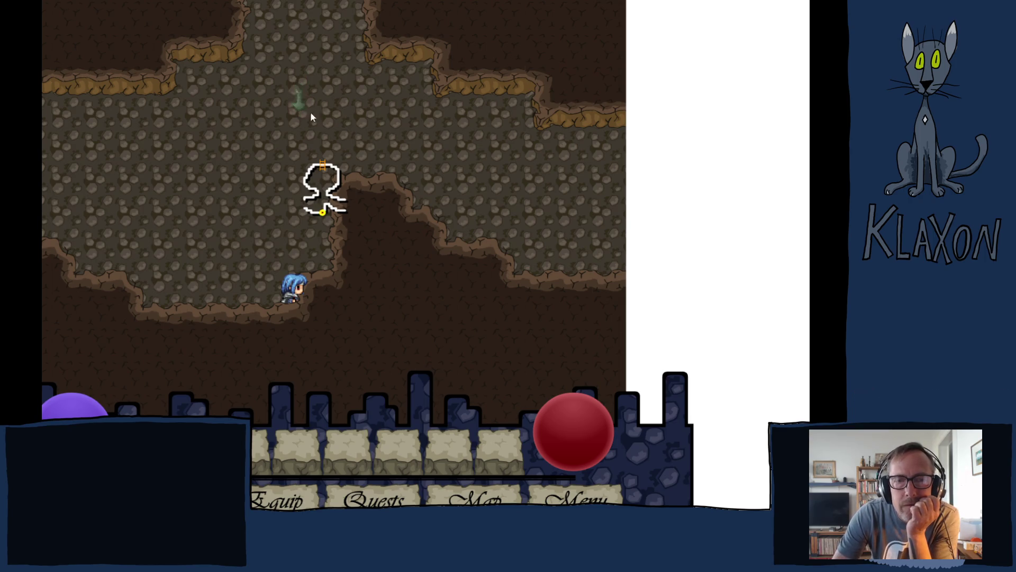
pyautogui.click(304, 234)
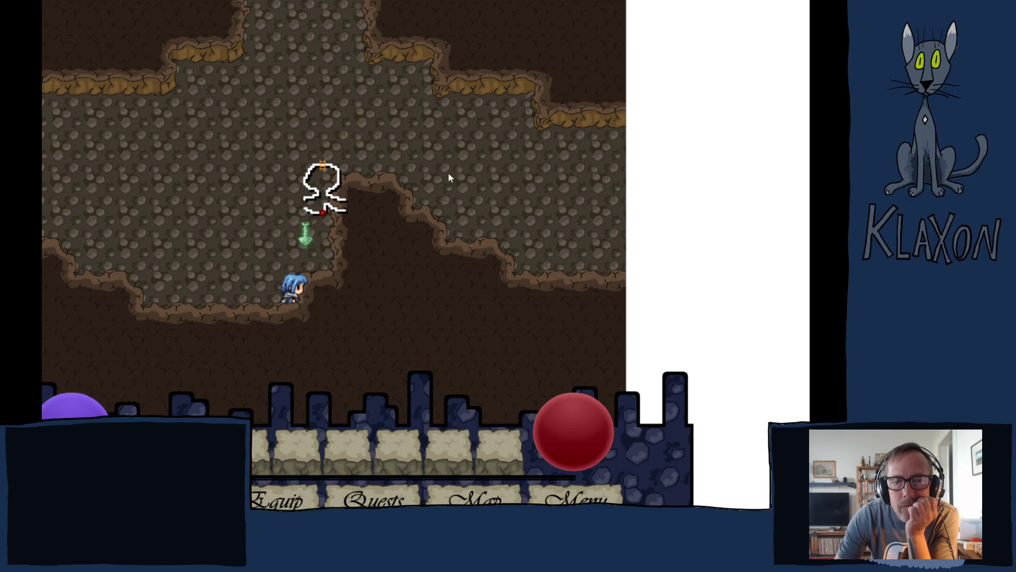
pyautogui.click(531, 177)
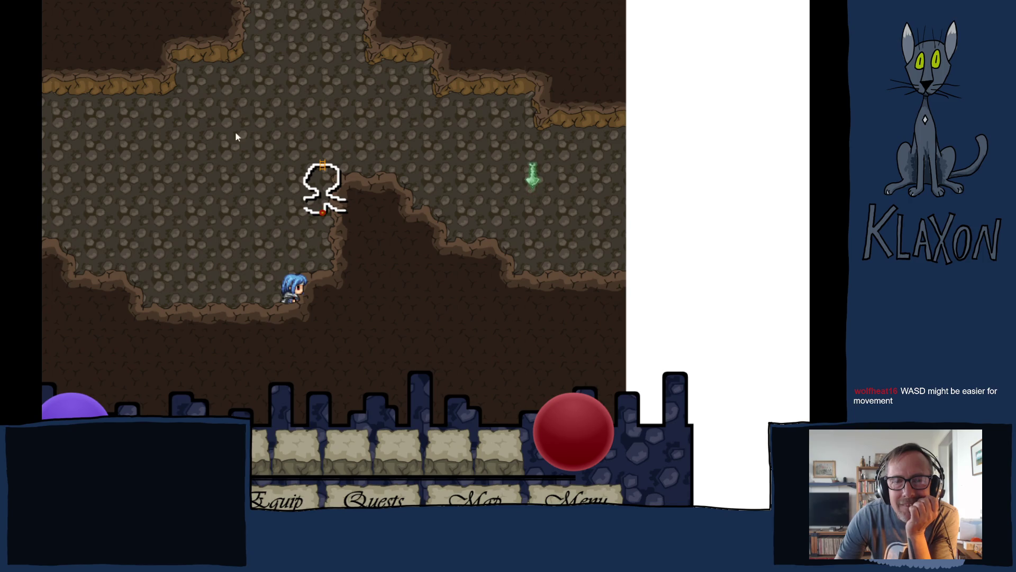
pyautogui.click(87, 141)
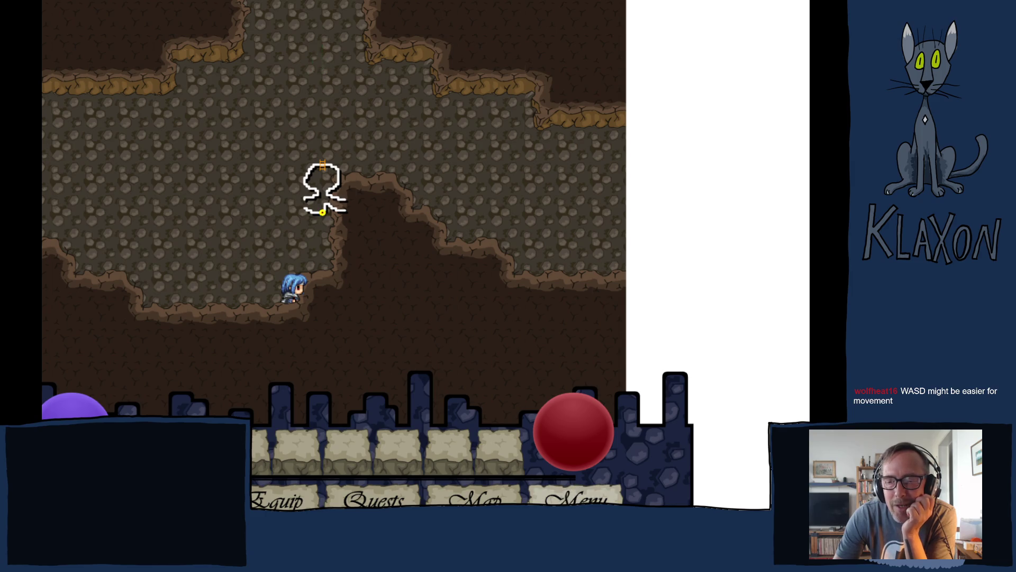
pyautogui.click(320, 58)
pyautogui.click(332, 129)
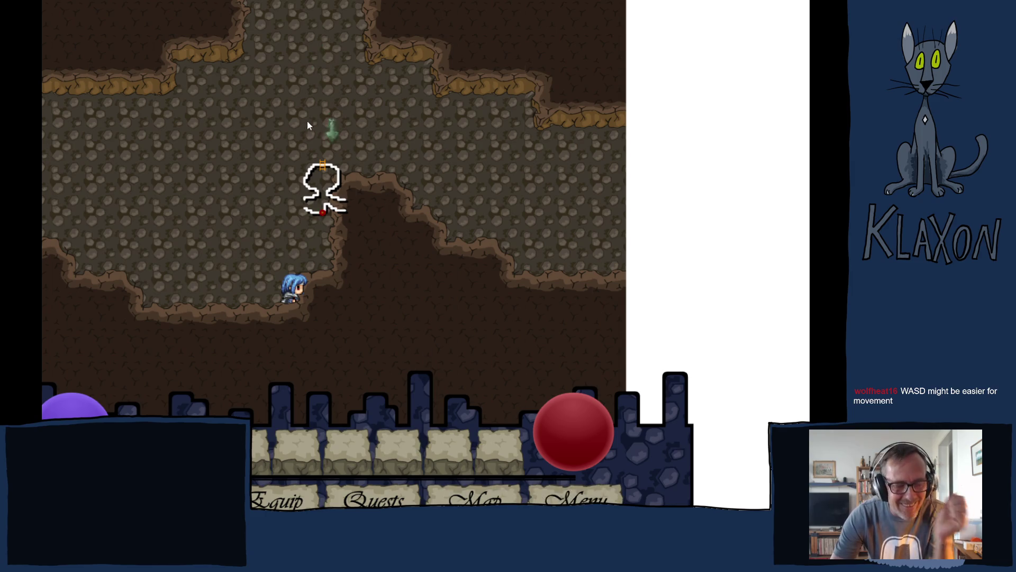
pyautogui.press('Escape')
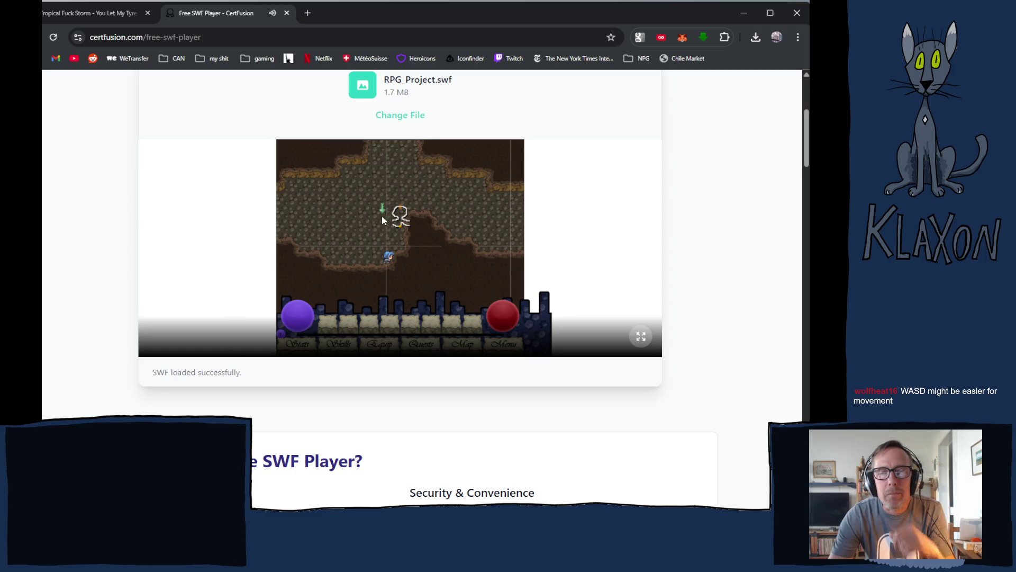
pyautogui.click(641, 336)
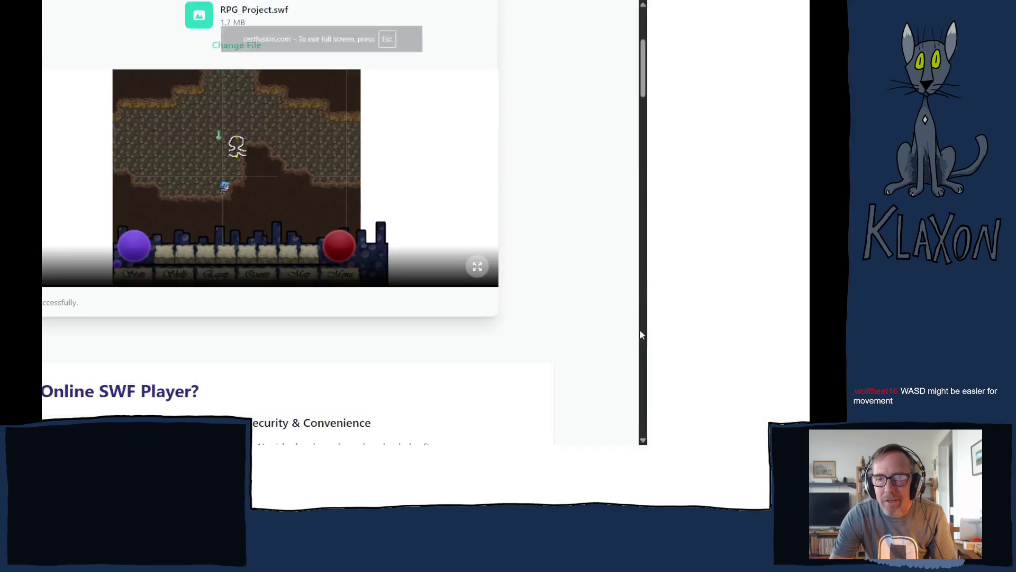
pyautogui.click(318, 206)
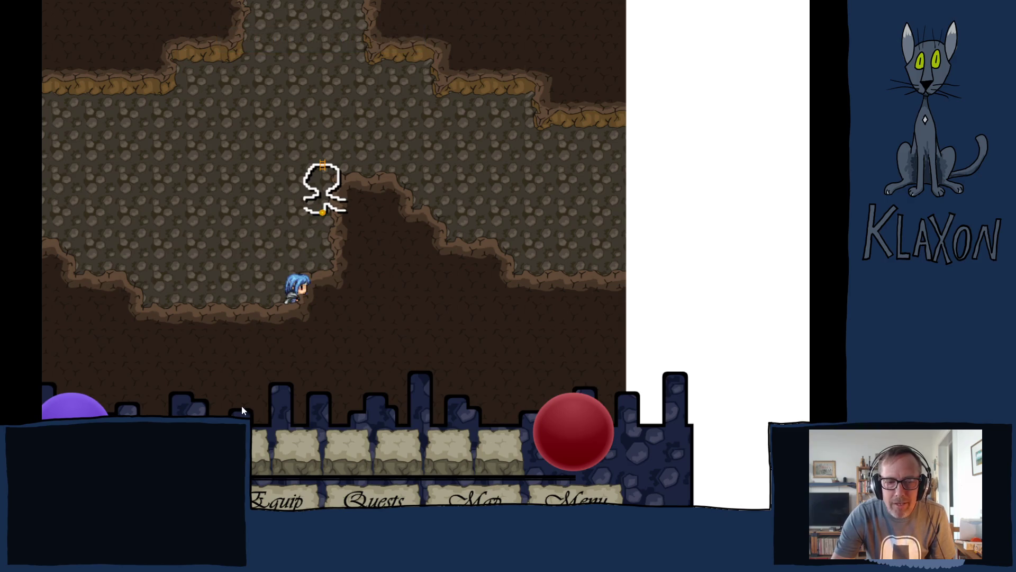
pyautogui.press('Escape')
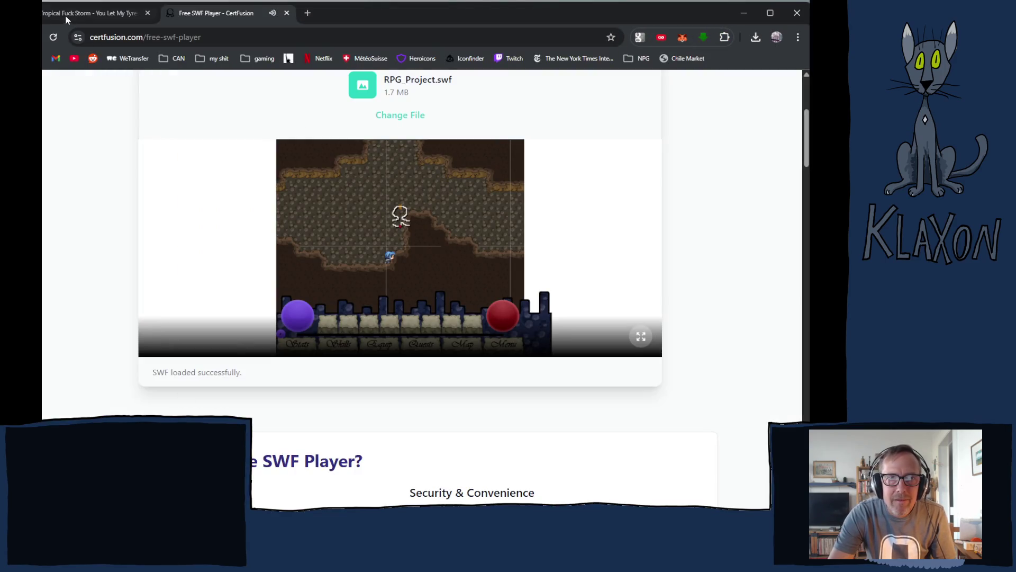
# Reload the page and upload RPG_Project.swf from Downloads again
pyautogui.click(53, 37)
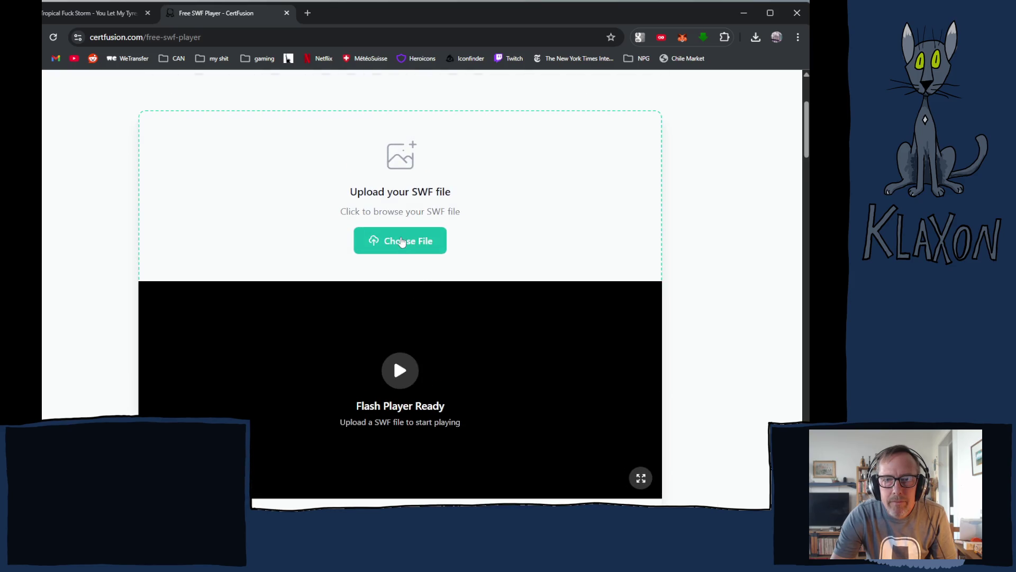
pyautogui.click(402, 242)
pyautogui.click(139, 95)
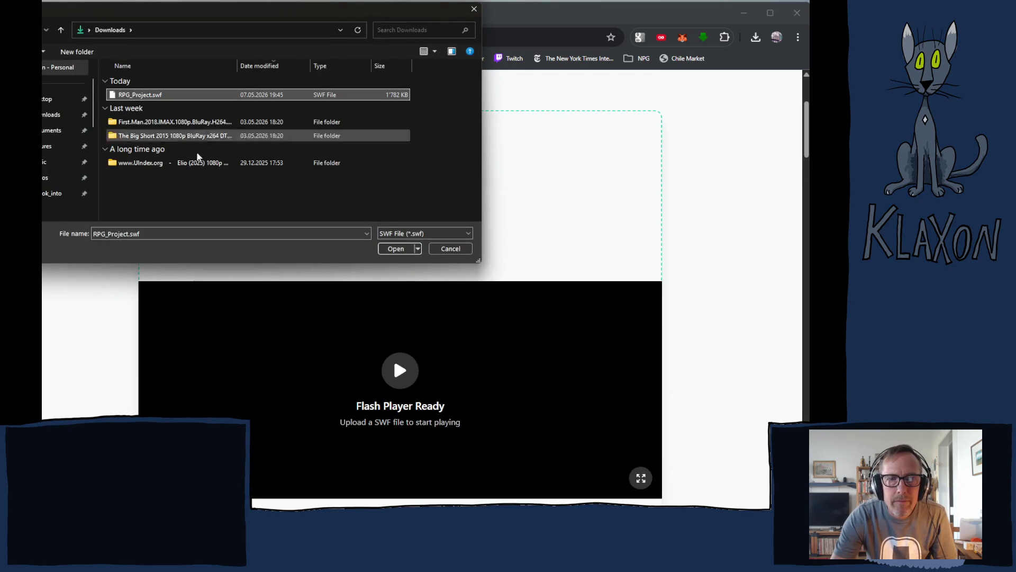
pyautogui.click(411, 250)
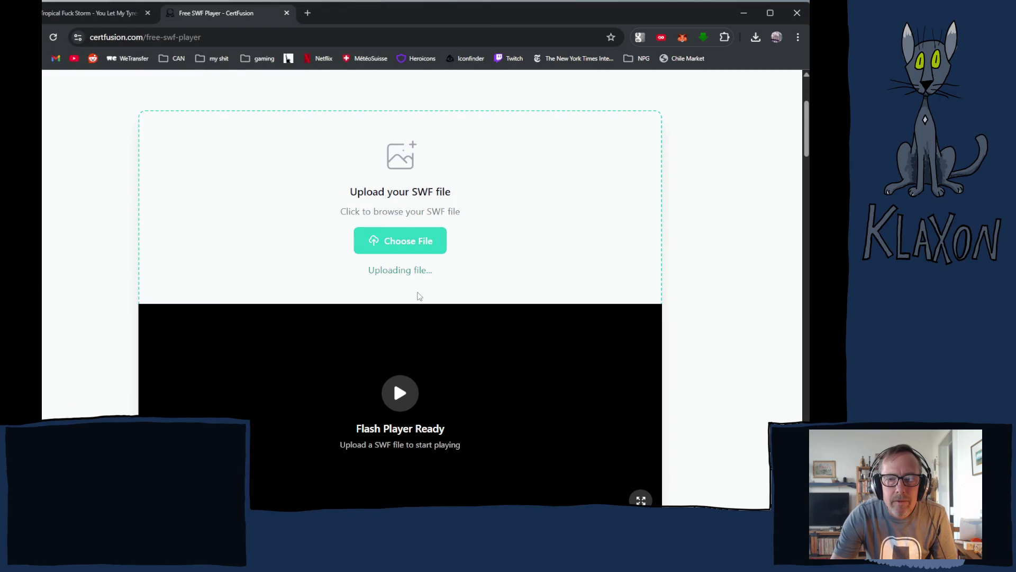
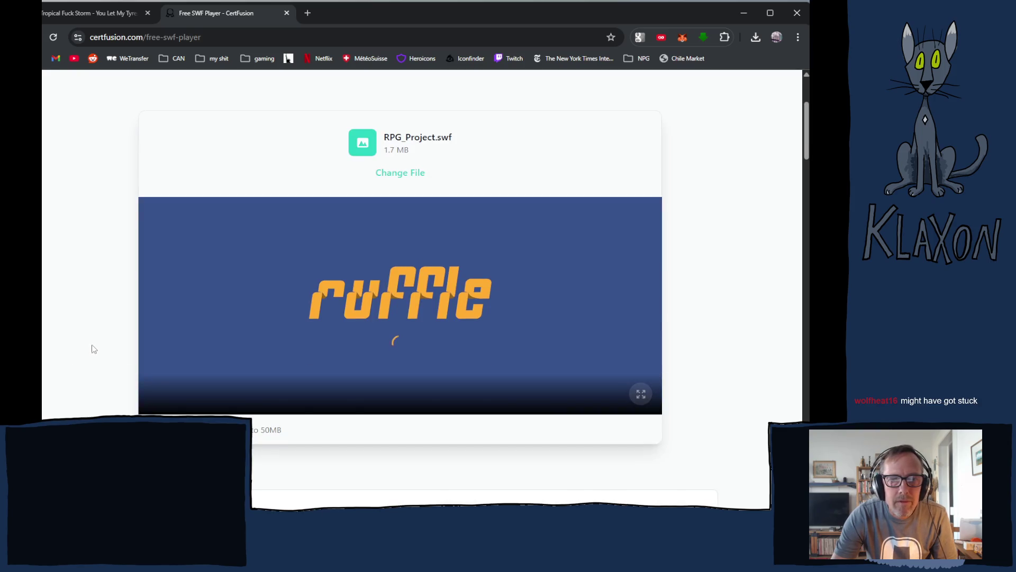
# Put the loaded RPG_Project game into fullscreen, re-entering fullscreen after it drops out
pyautogui.scroll(-2, 73, 345)
pyautogui.click(641, 281)
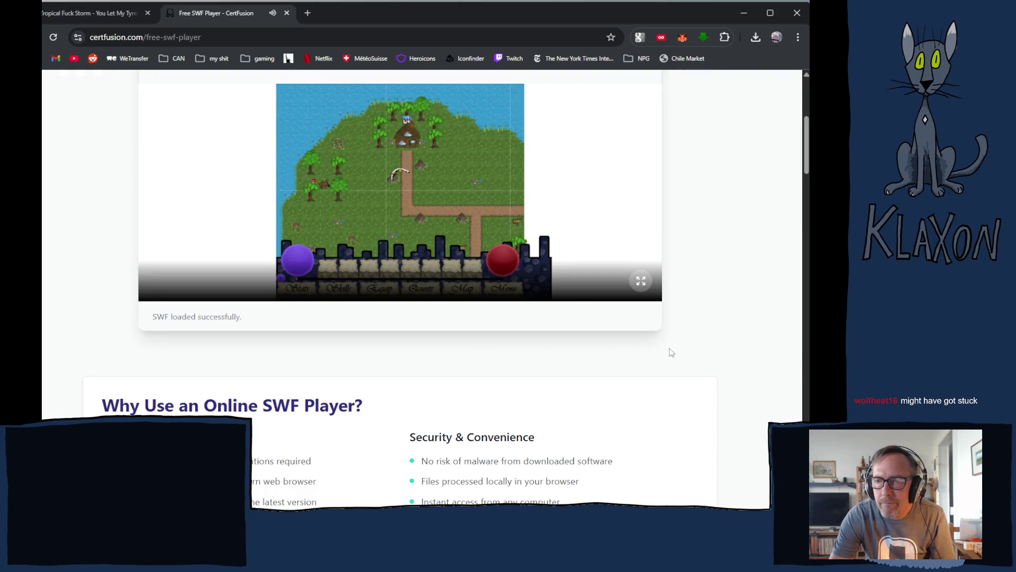
pyautogui.click(638, 283)
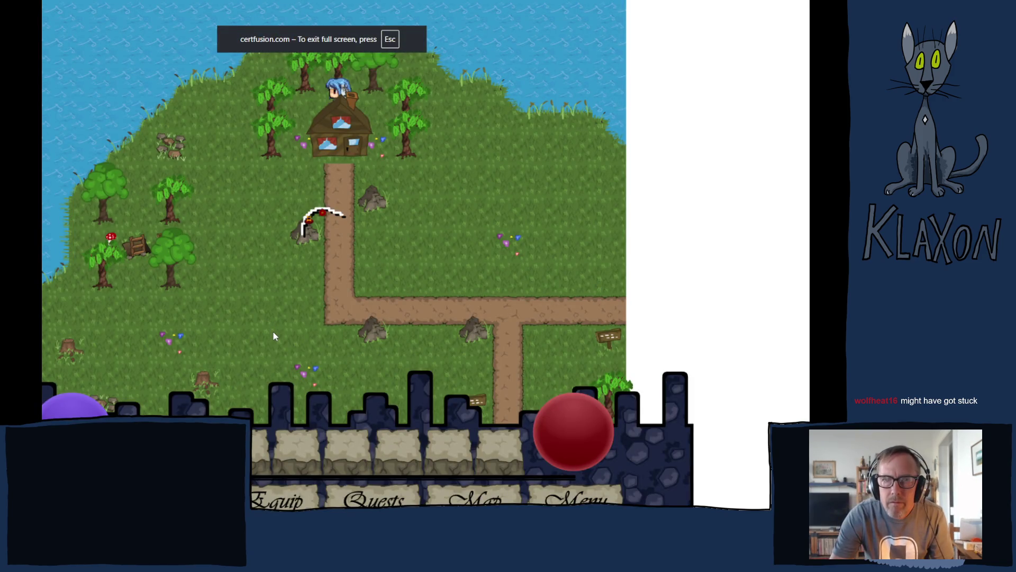
# Walk the character down across the grass and path to the red mushroom
pyautogui.click(409, 238)
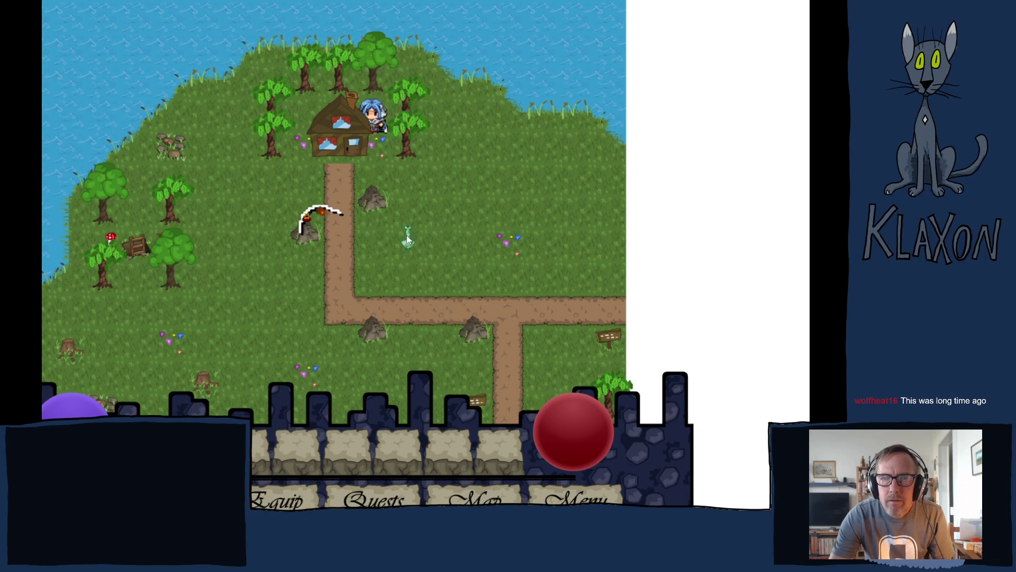
pyautogui.press('Right')
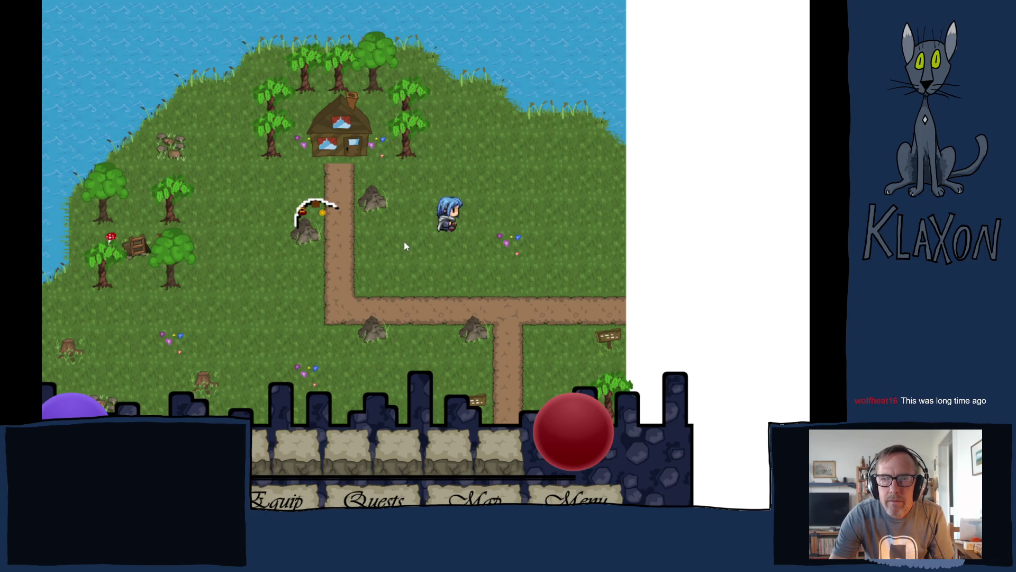
pyautogui.press('Left')
pyautogui.press('Left')
pyautogui.press('Down')
pyautogui.press('Down')
pyautogui.press('Left')
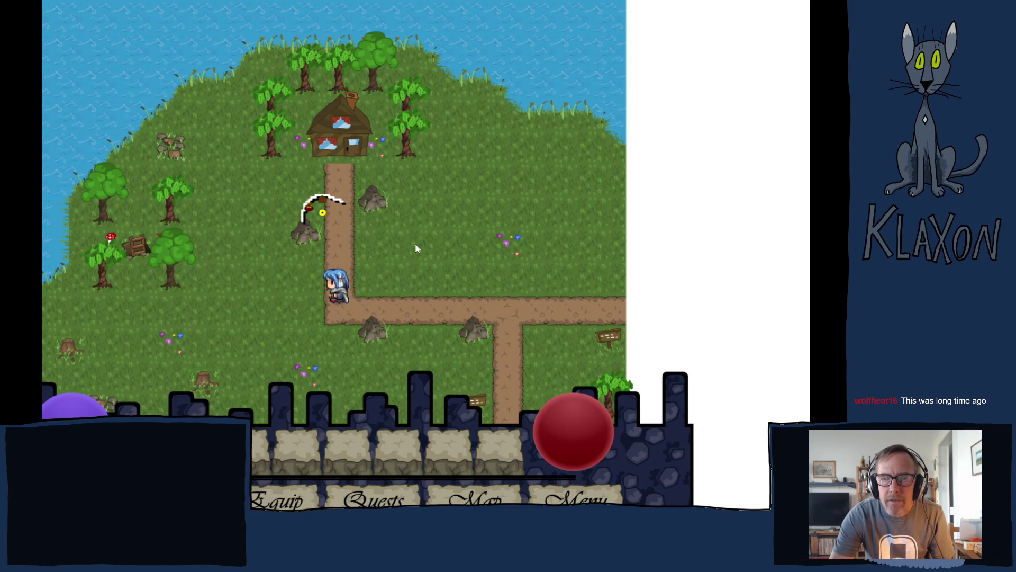
pyautogui.press('Down')
pyautogui.press('Left')
pyautogui.press('Up')
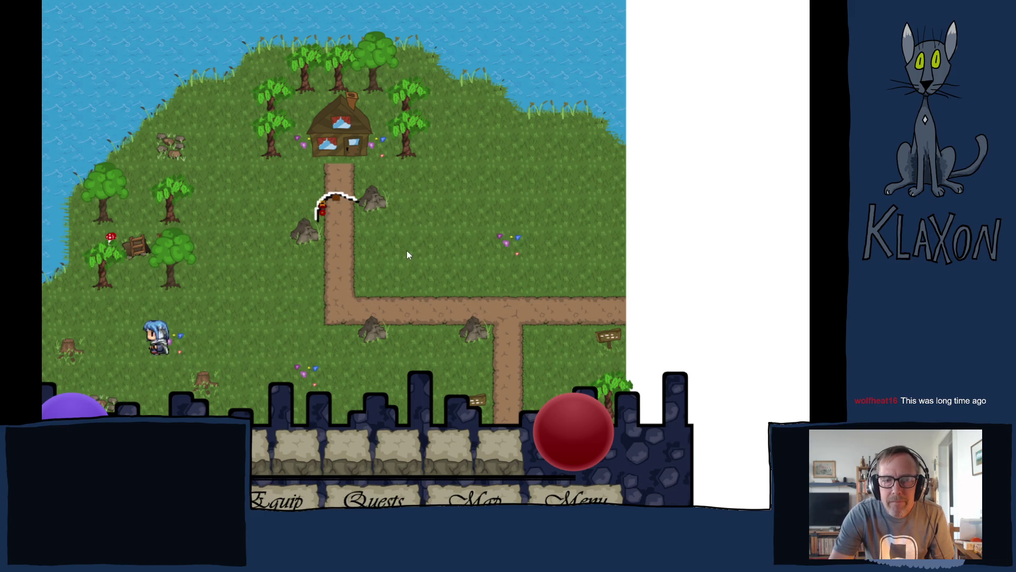
pyautogui.press('Right')
pyautogui.press('Down')
pyautogui.press('Right')
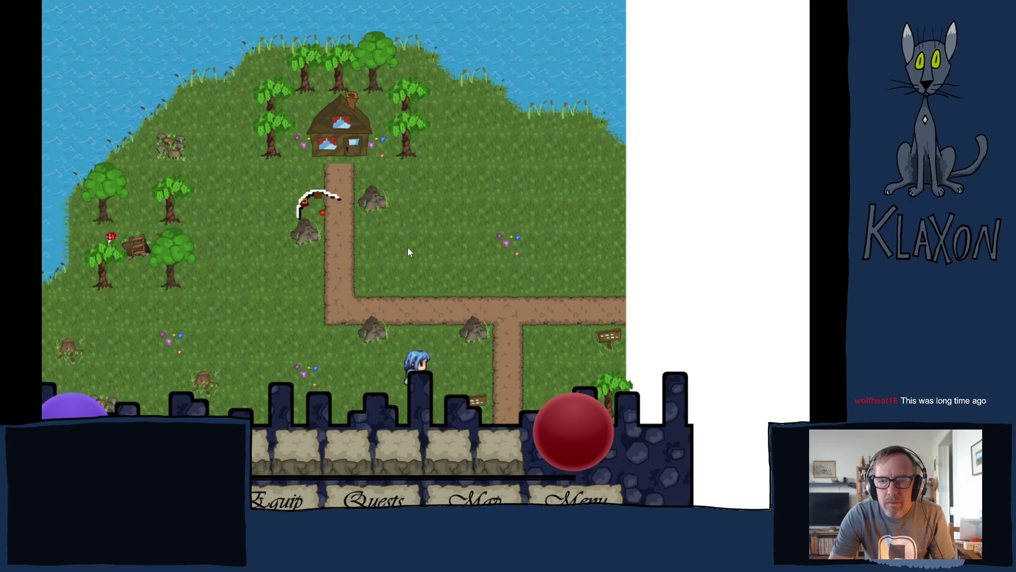
pyautogui.press('Down')
pyautogui.press('Down')
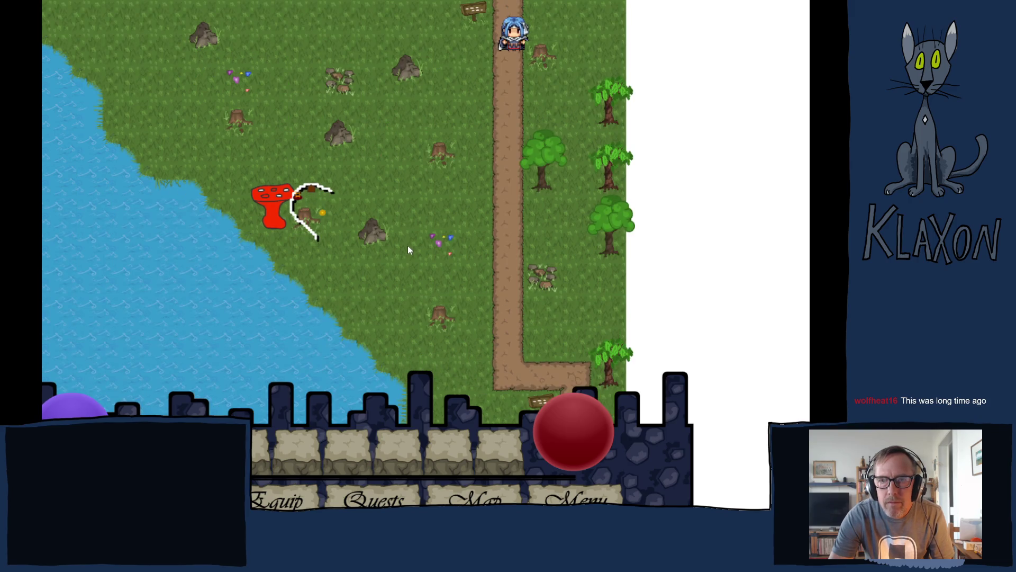
pyautogui.press('Left')
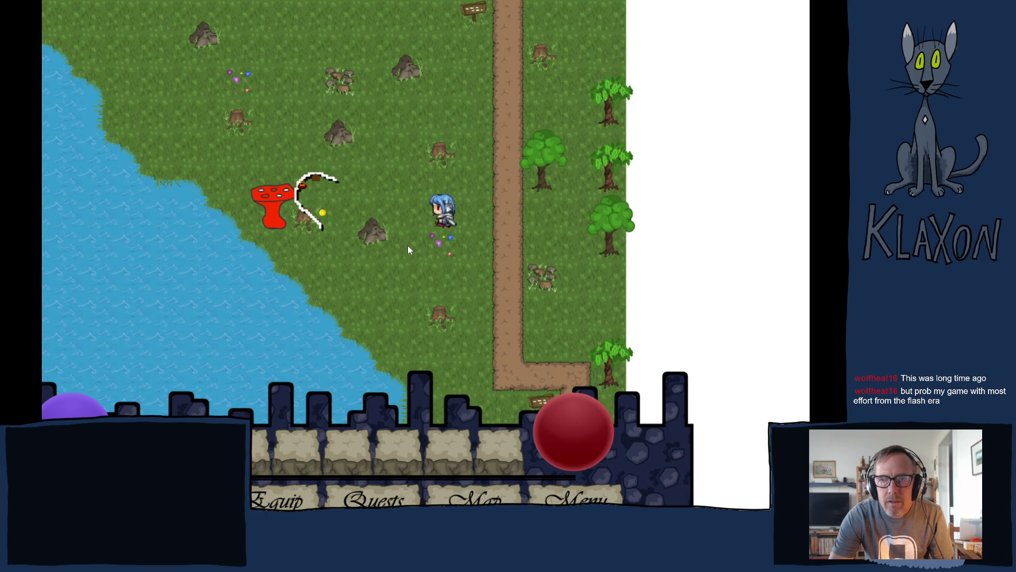
pyautogui.press('Up')
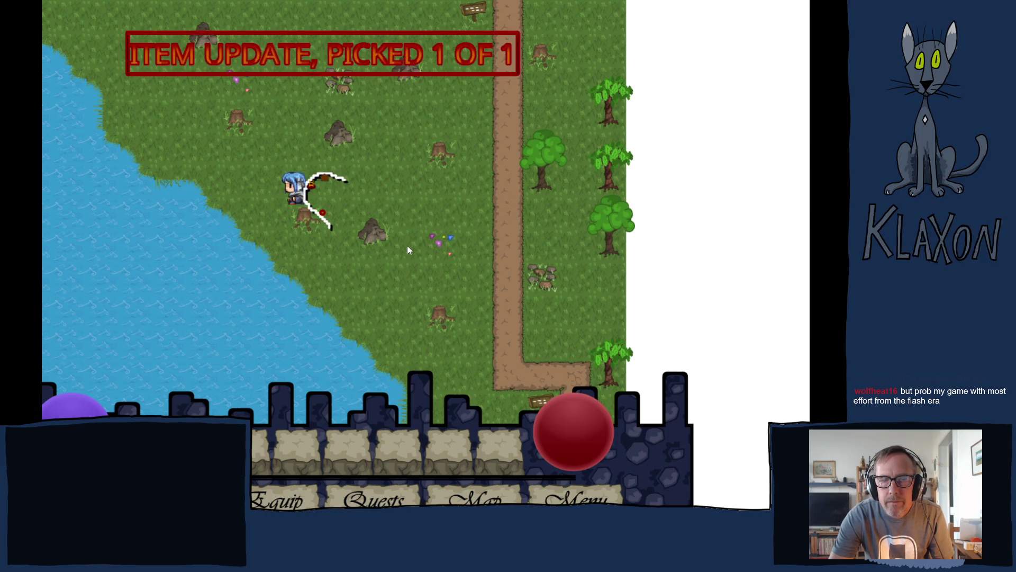
# Pick up the mushroom, head down toward the lakeside, then return to the house door
pyautogui.press('Right')
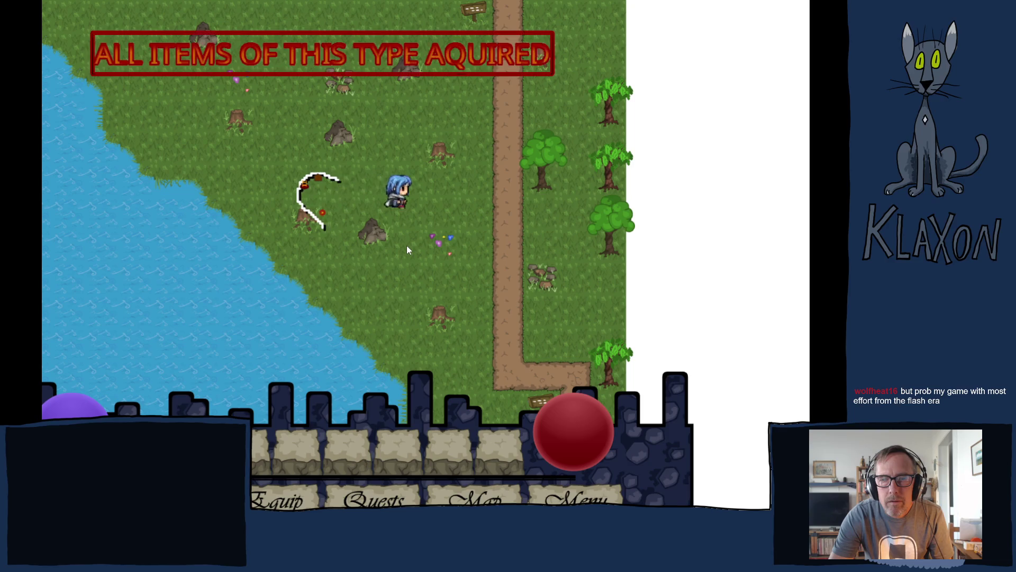
pyautogui.press('Right')
pyautogui.press('Down')
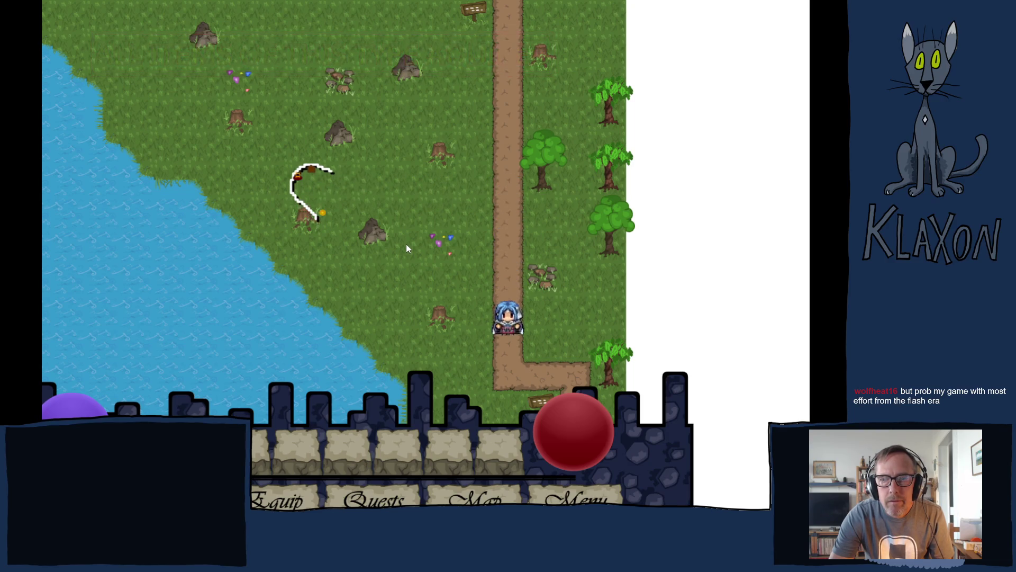
pyautogui.press('Right')
pyautogui.press('Down')
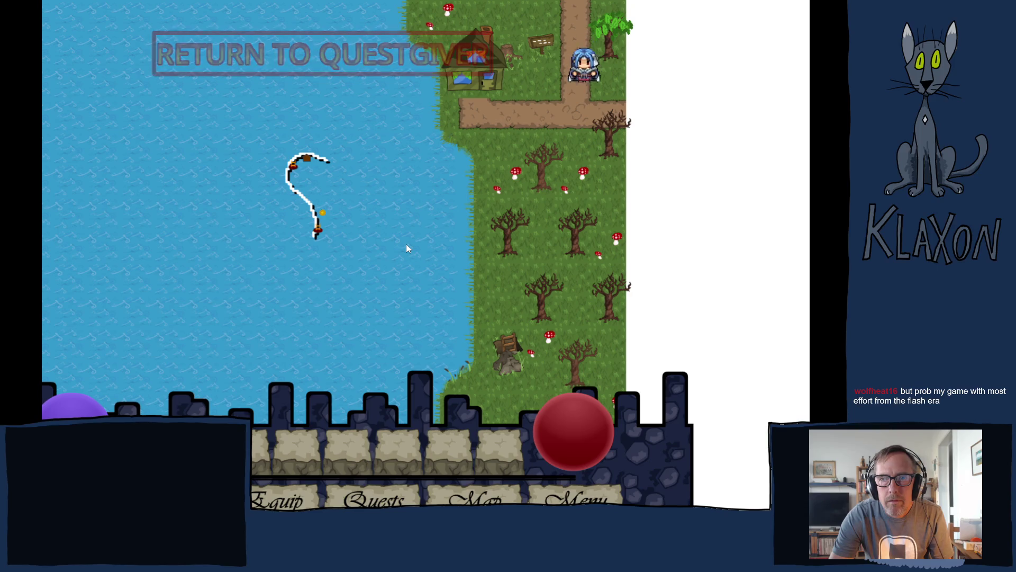
pyautogui.press('Down')
pyautogui.press('Up')
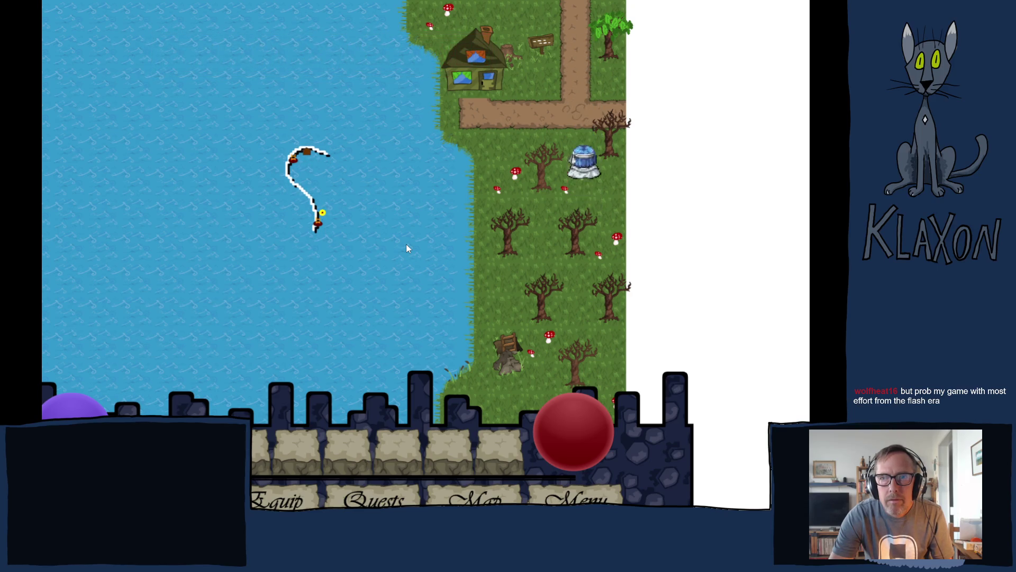
pyautogui.press('Left')
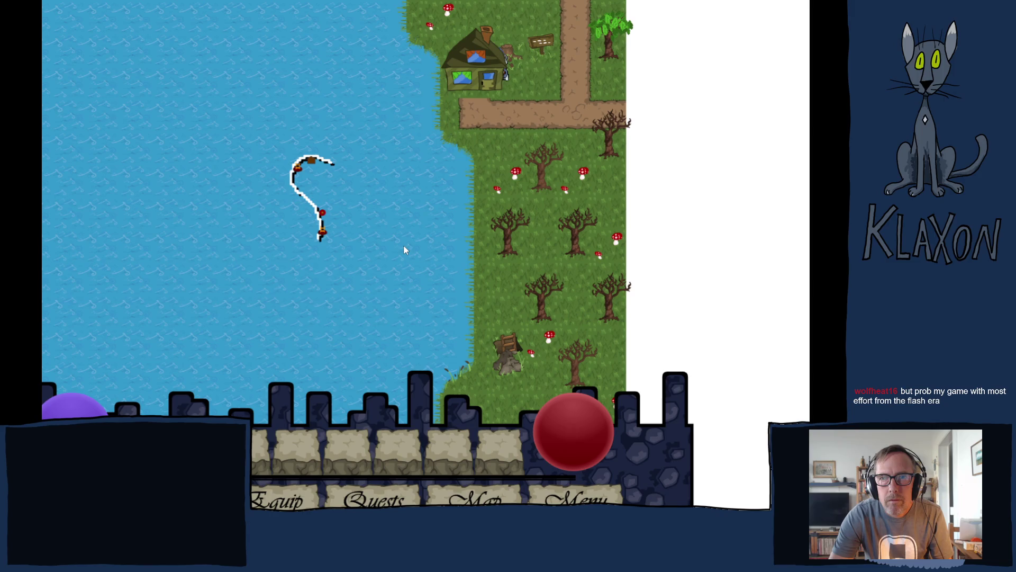
pyautogui.press('Down')
pyautogui.press('Up')
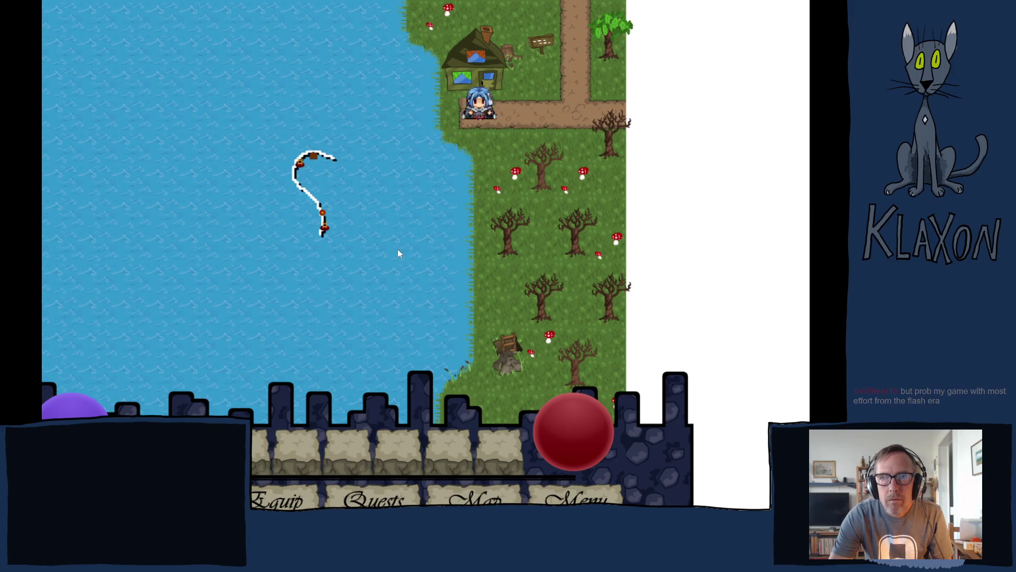
# Wander through the forest and lake maps, then walk back to the house and enter it
pyautogui.press('Down')
pyautogui.press('Right')
pyautogui.press('Right')
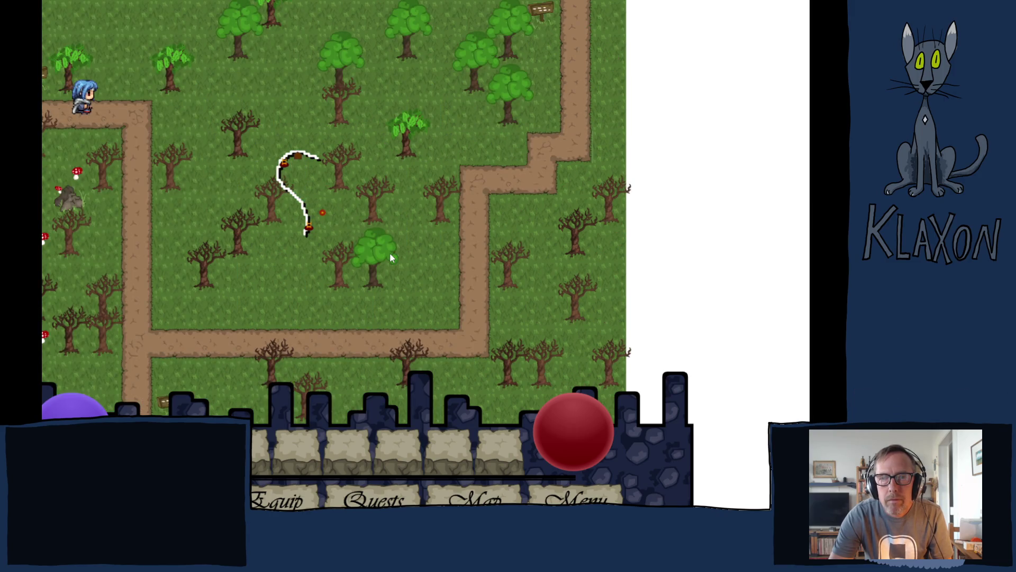
pyautogui.press('Down')
pyautogui.press('Down')
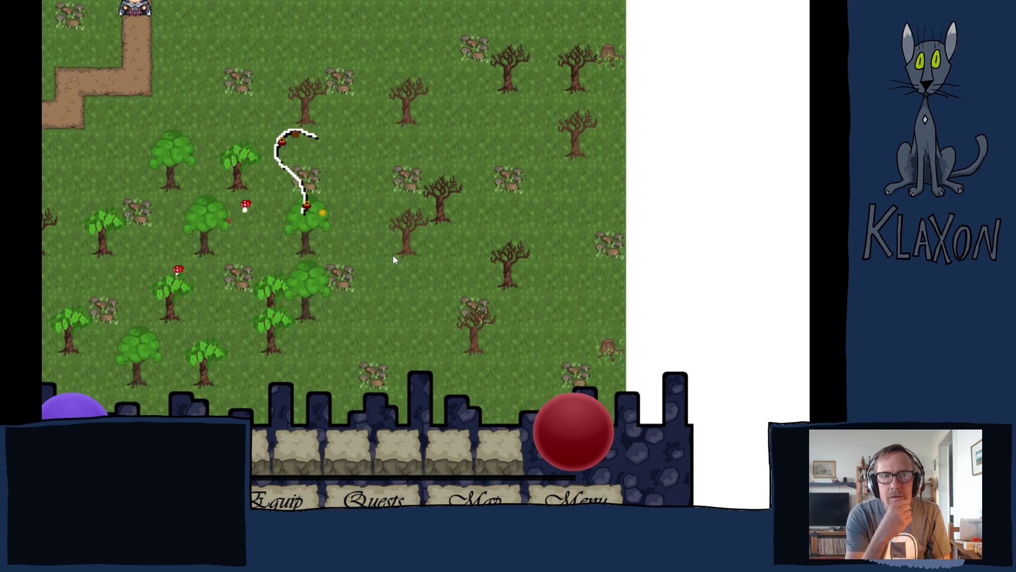
pyautogui.press('Down')
pyautogui.press('Left')
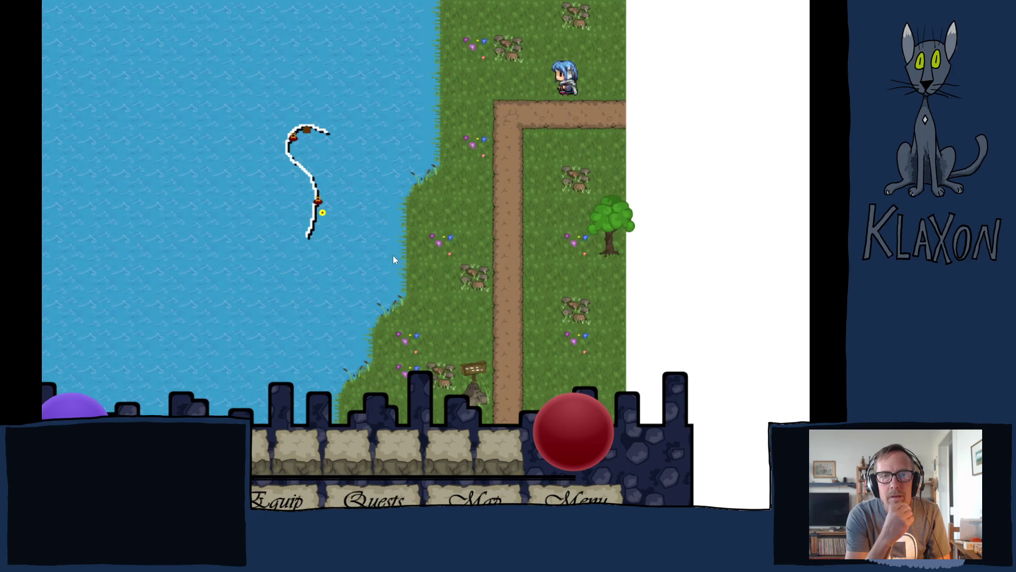
pyautogui.press('Down')
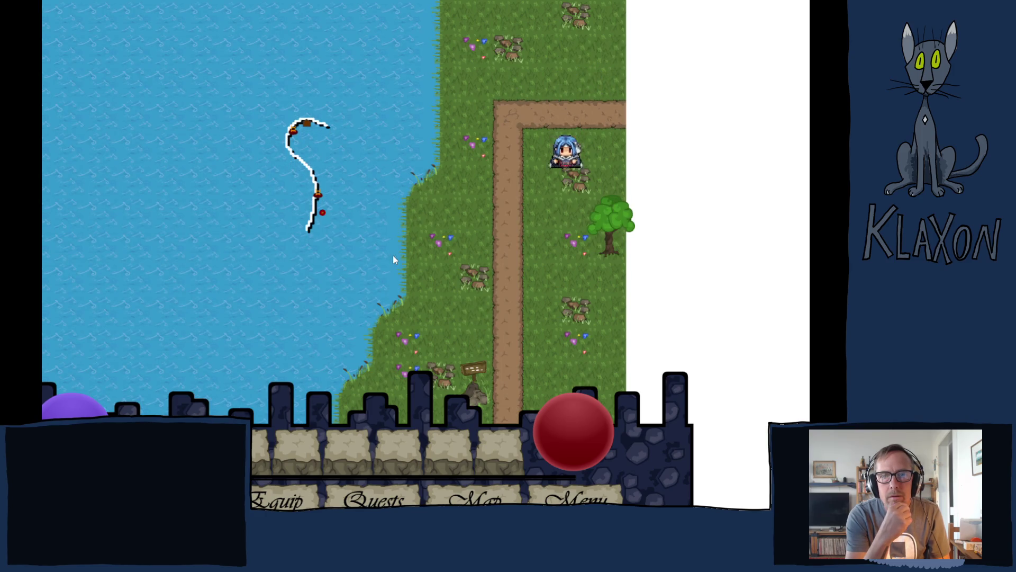
pyautogui.press('Right')
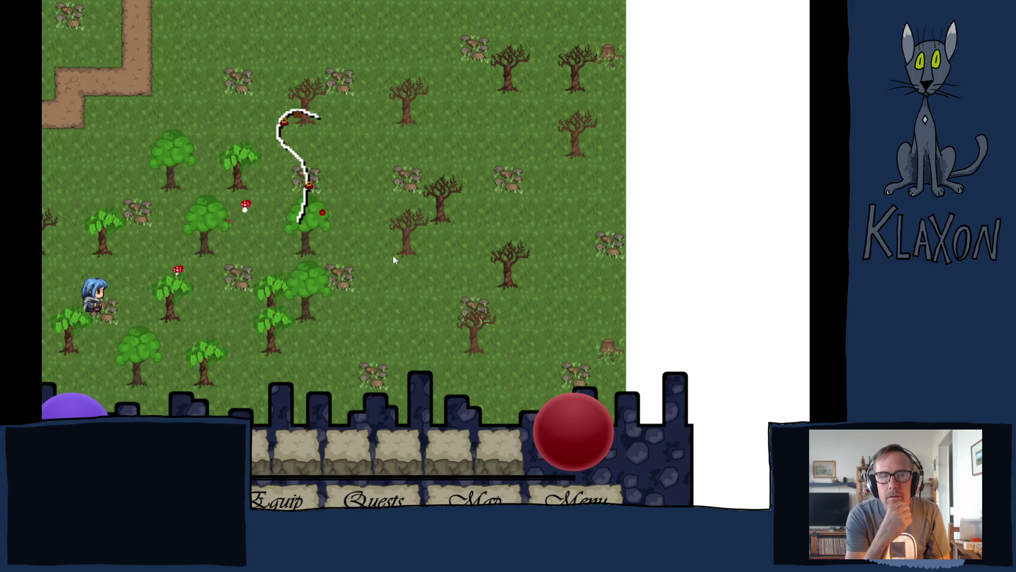
pyautogui.press('Left')
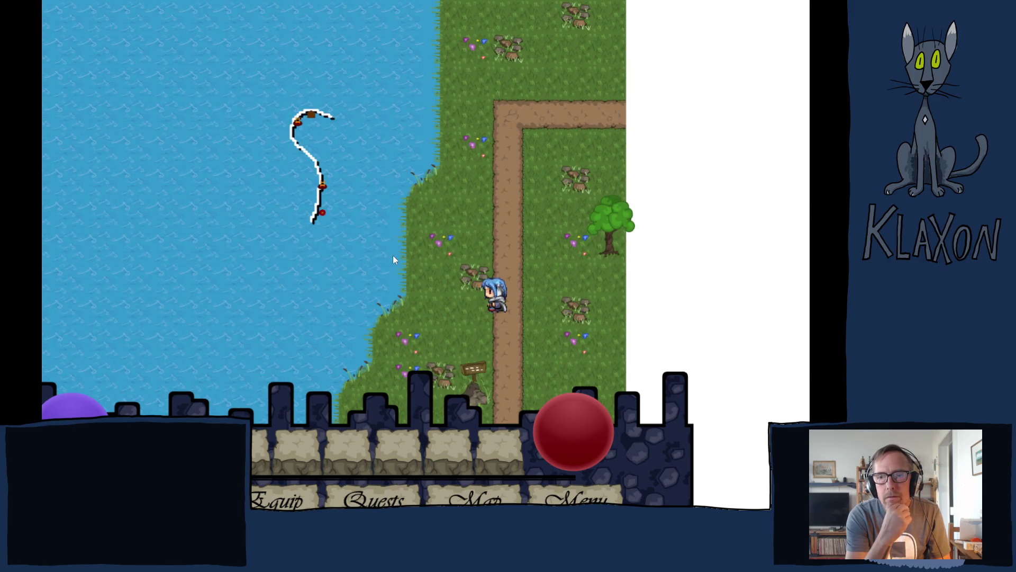
pyautogui.press('Down')
pyautogui.press('Down')
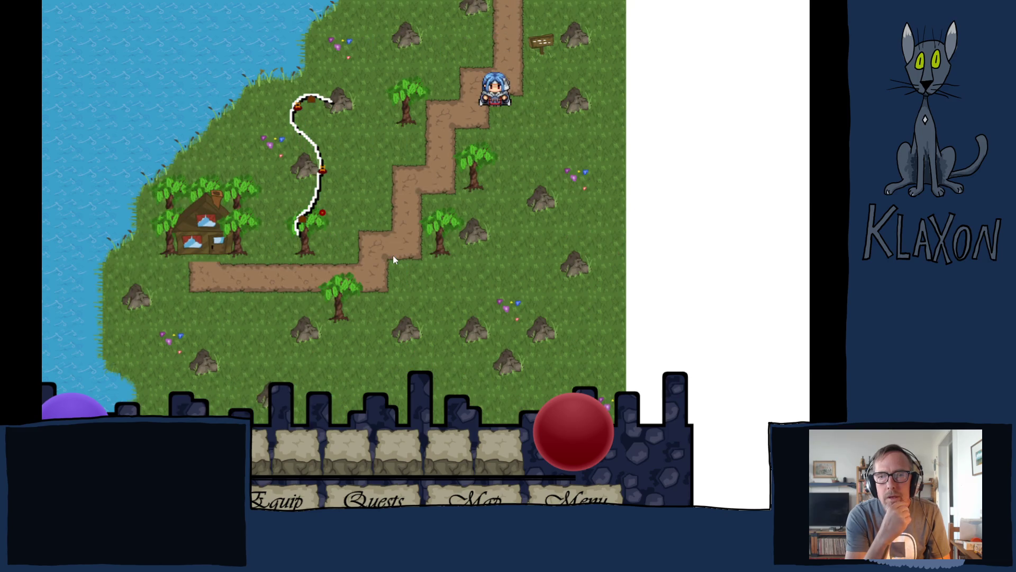
pyautogui.press('Left')
pyautogui.press('Down')
pyautogui.press('Down')
pyautogui.press('Left')
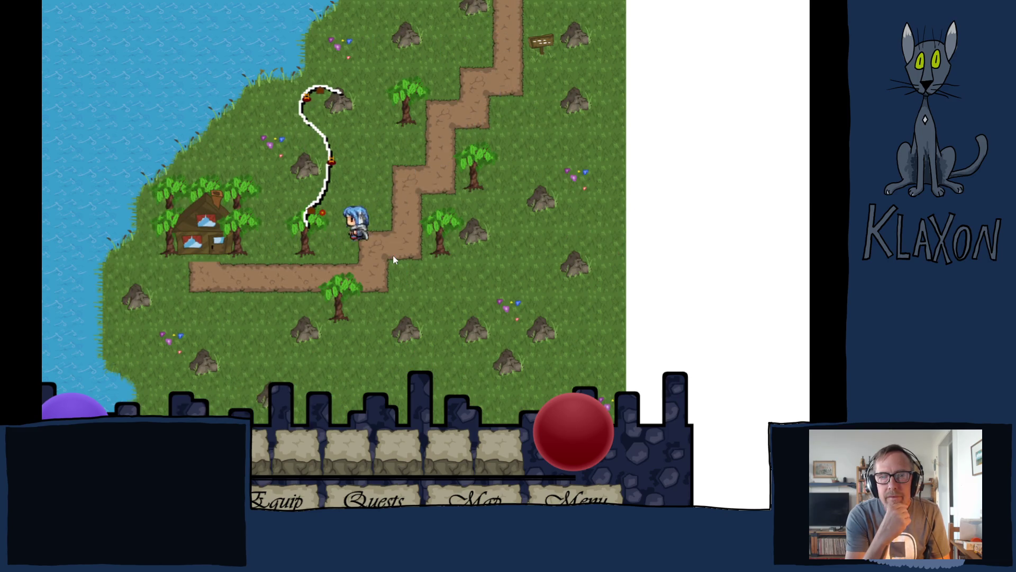
pyautogui.press('Up')
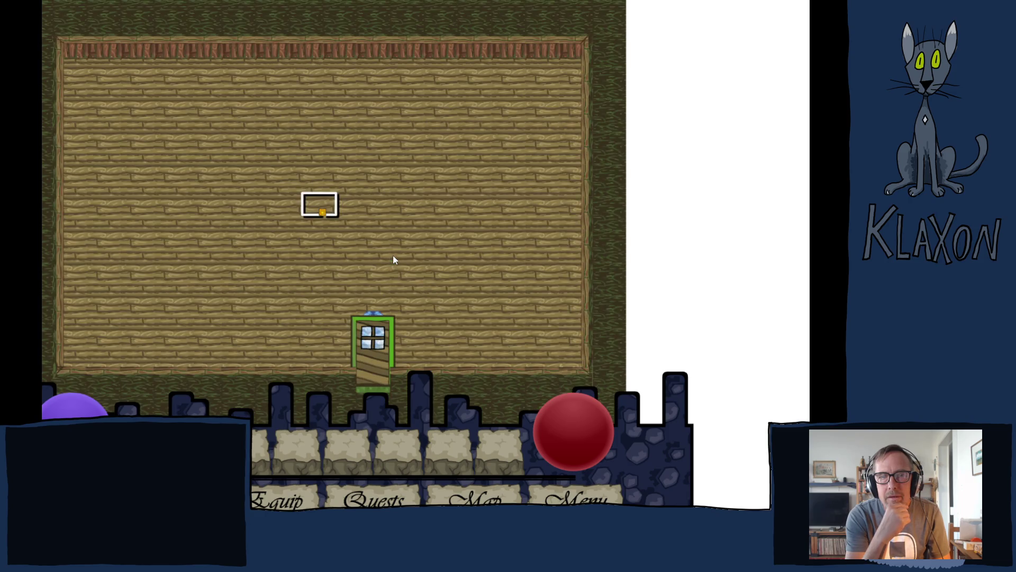
# Walk around the house's wooden room and exit back to the overworld
pyautogui.press('Up')
pyautogui.press('Left')
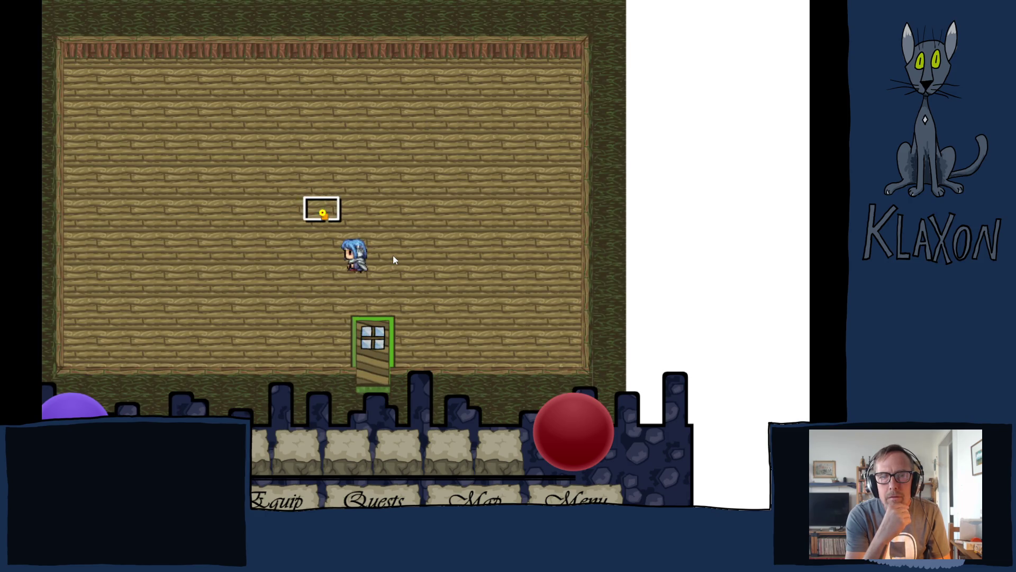
pyautogui.press('Up')
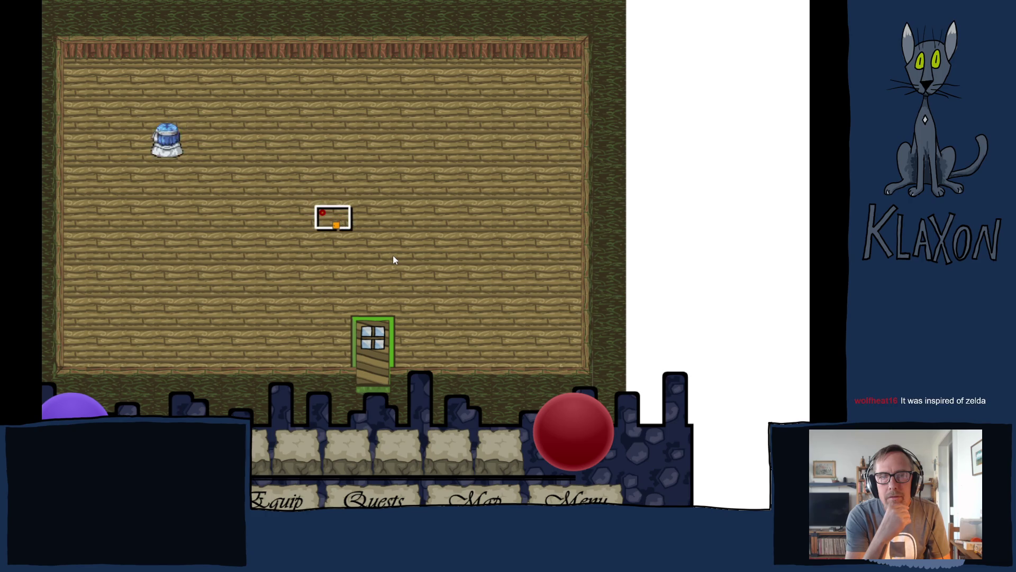
pyautogui.press('Right')
pyautogui.press('Down')
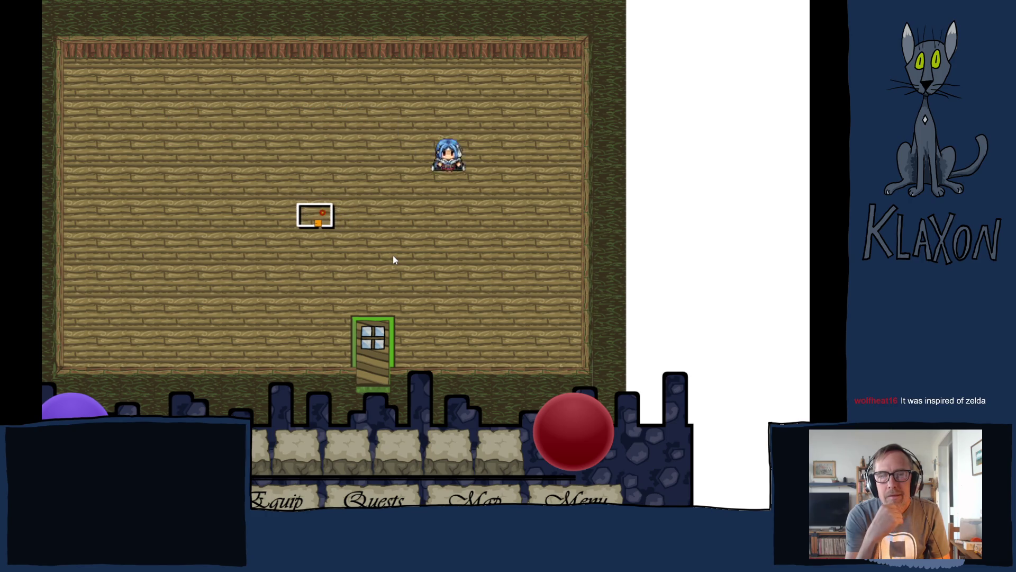
pyautogui.press('Left')
pyautogui.press('Down')
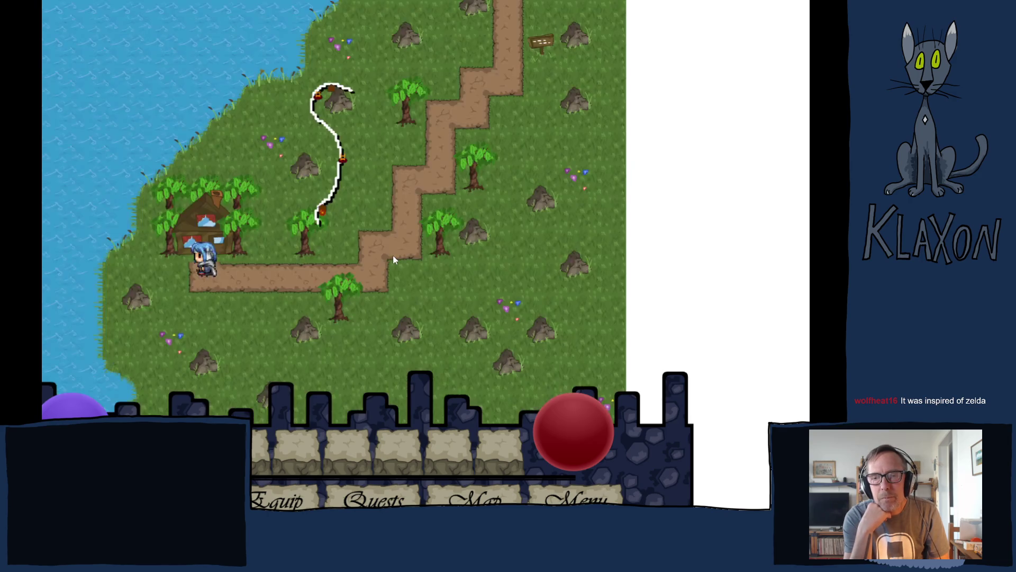
# Head south and east through the forest to the bridge by the water
pyautogui.press('Down')
pyautogui.press('Right')
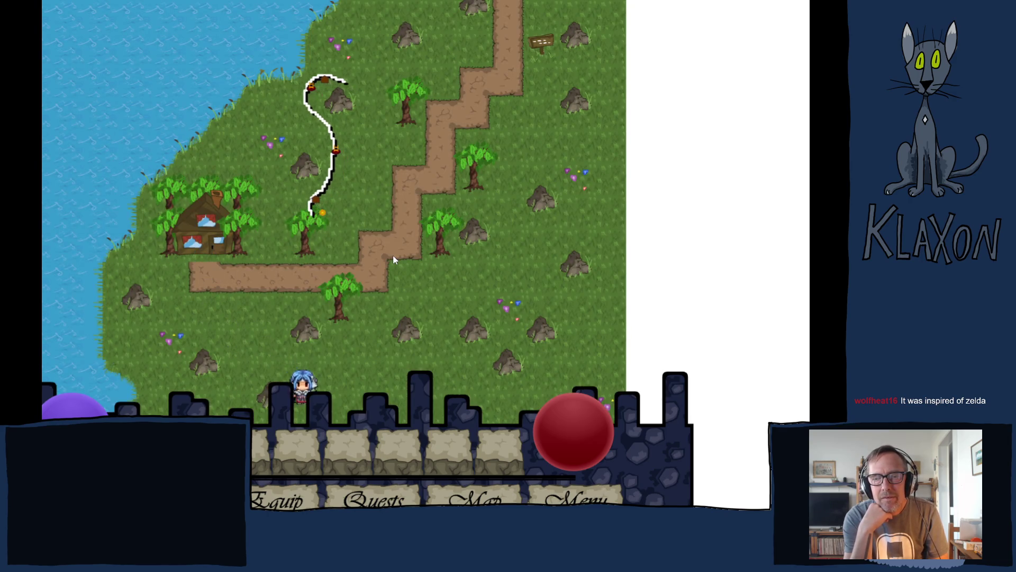
pyautogui.press('Down')
pyautogui.press('Right')
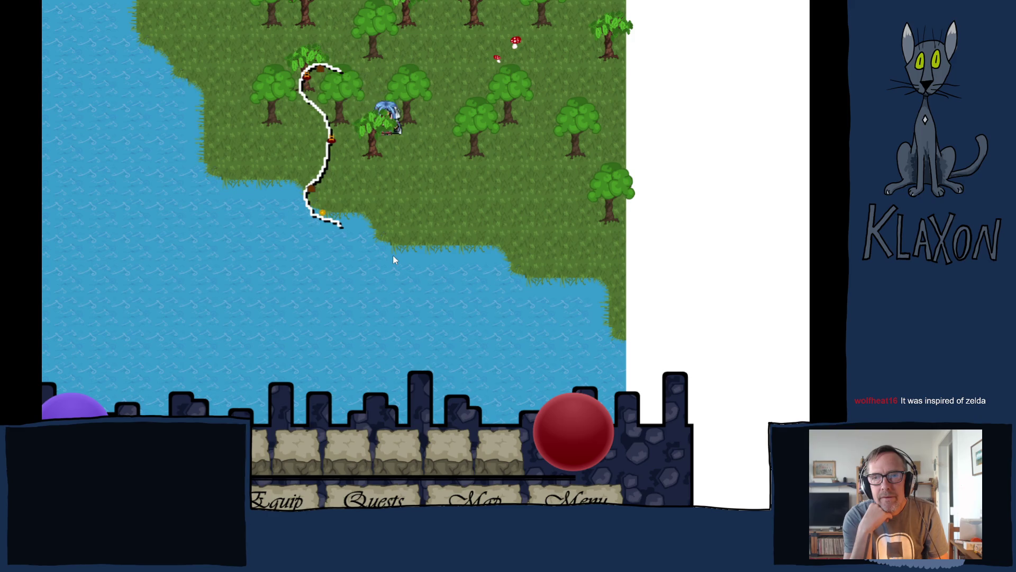
pyautogui.press('Down')
pyautogui.press('Right')
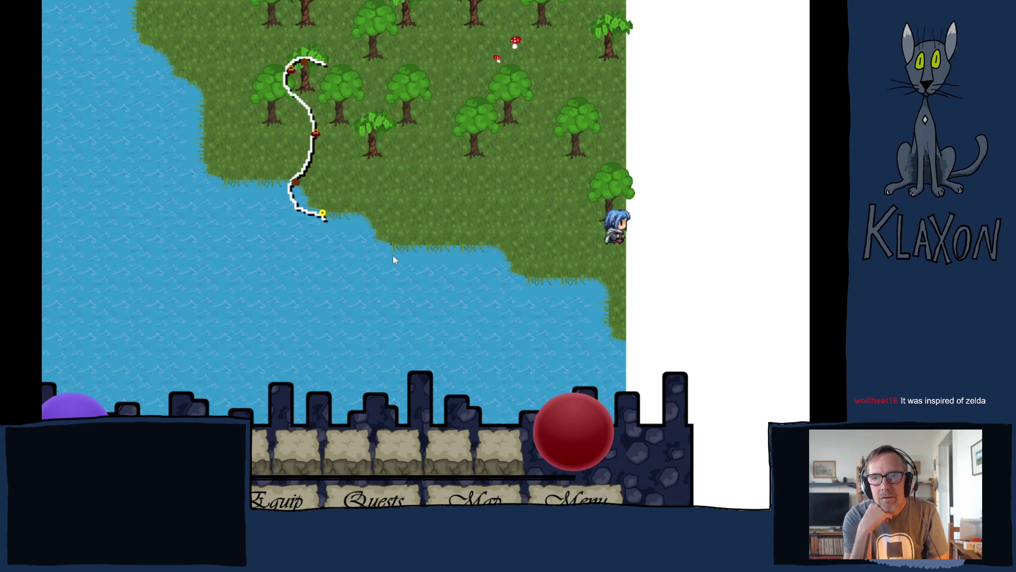
pyautogui.press('Down')
pyautogui.press('Right')
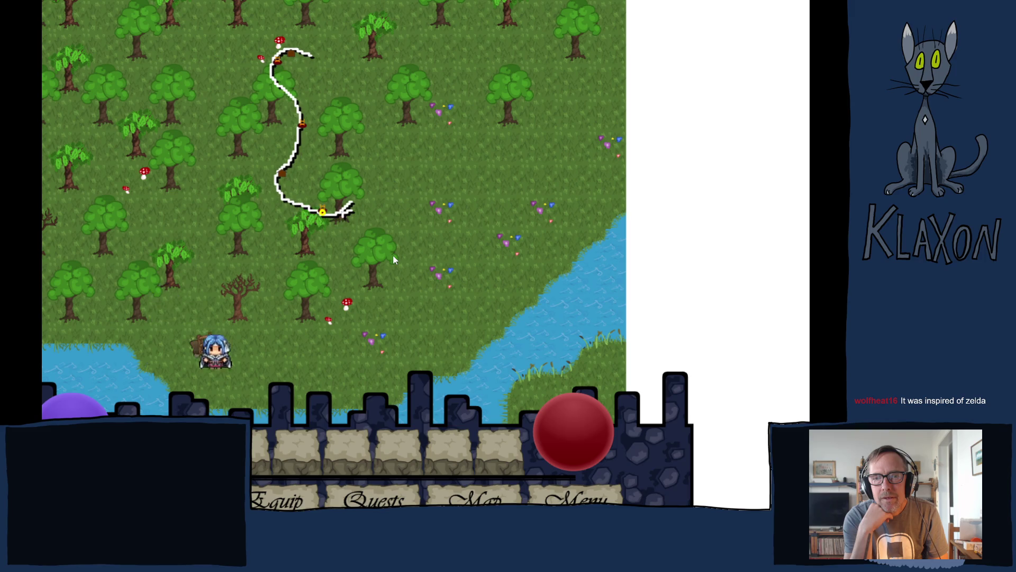
pyautogui.press('Right')
pyautogui.press('Up')
pyautogui.press('Left')
pyautogui.press('Down')
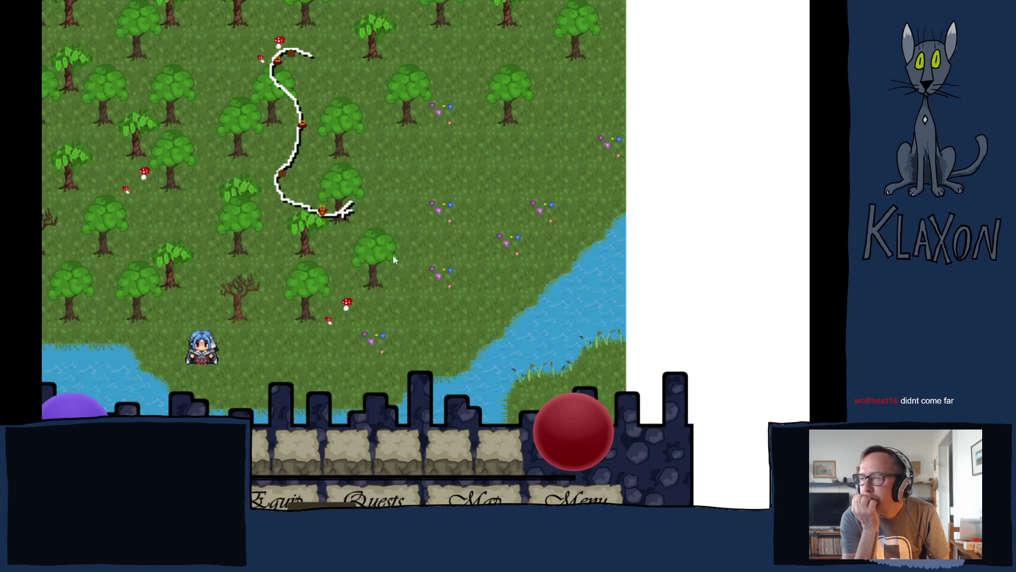
# Wander around the crate and forest clearing, then cross east into the beach area
pyautogui.press('Up')
pyautogui.press('Down')
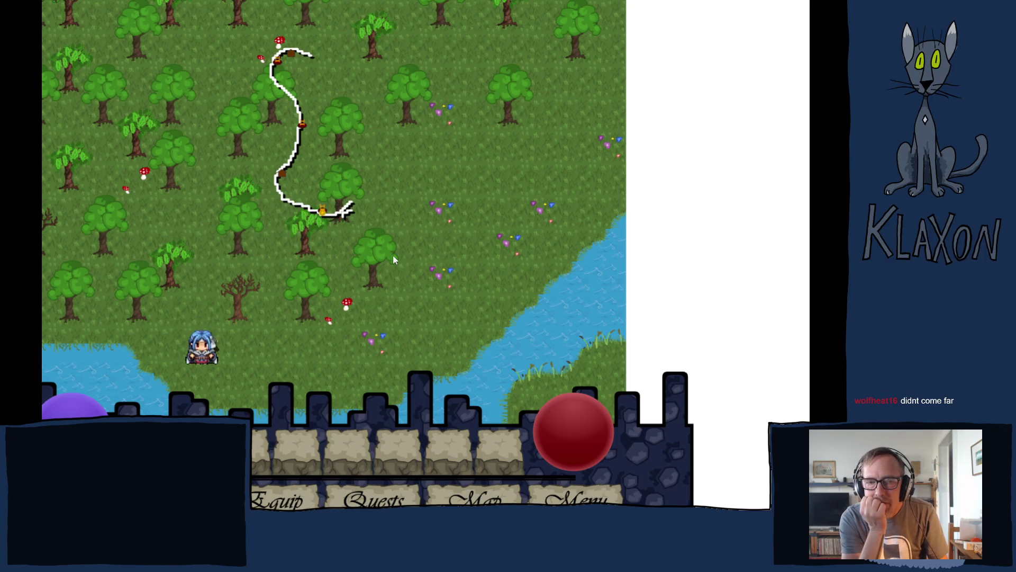
pyautogui.press('Up')
pyautogui.press('Down')
pyautogui.press('Right')
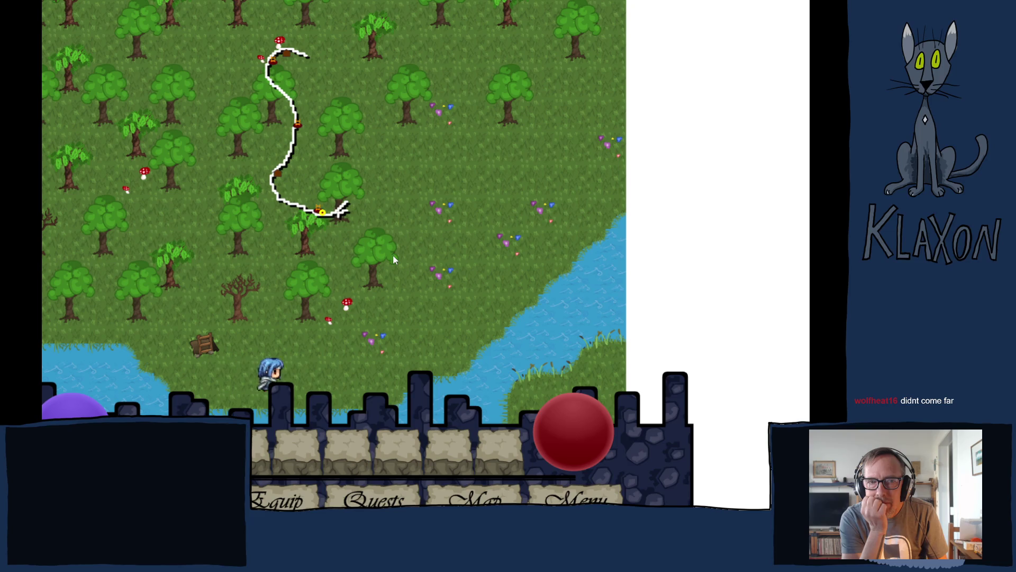
pyautogui.press('Right')
pyautogui.press('Up')
pyautogui.press('Down')
pyautogui.press('Left')
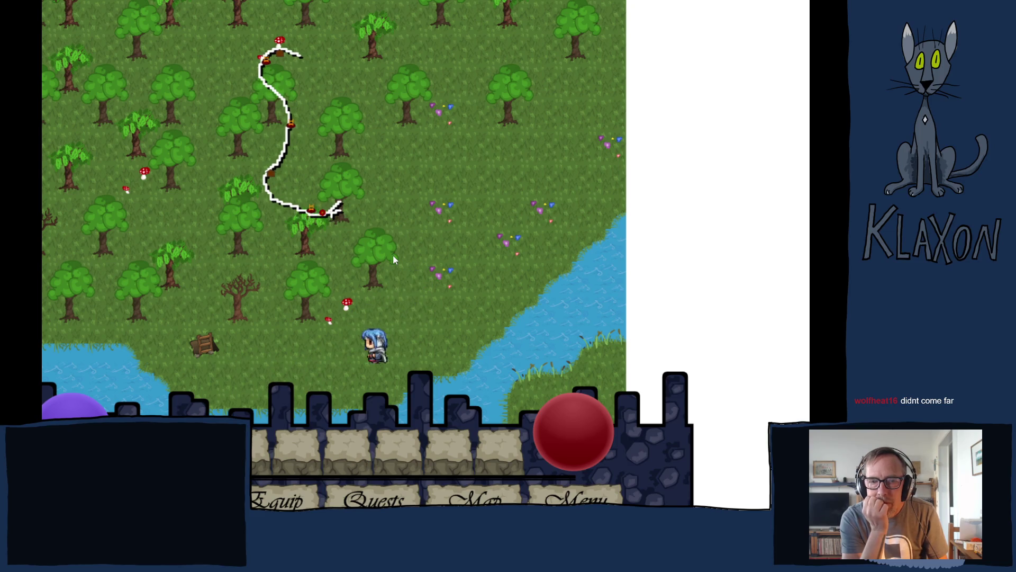
pyautogui.press('Left')
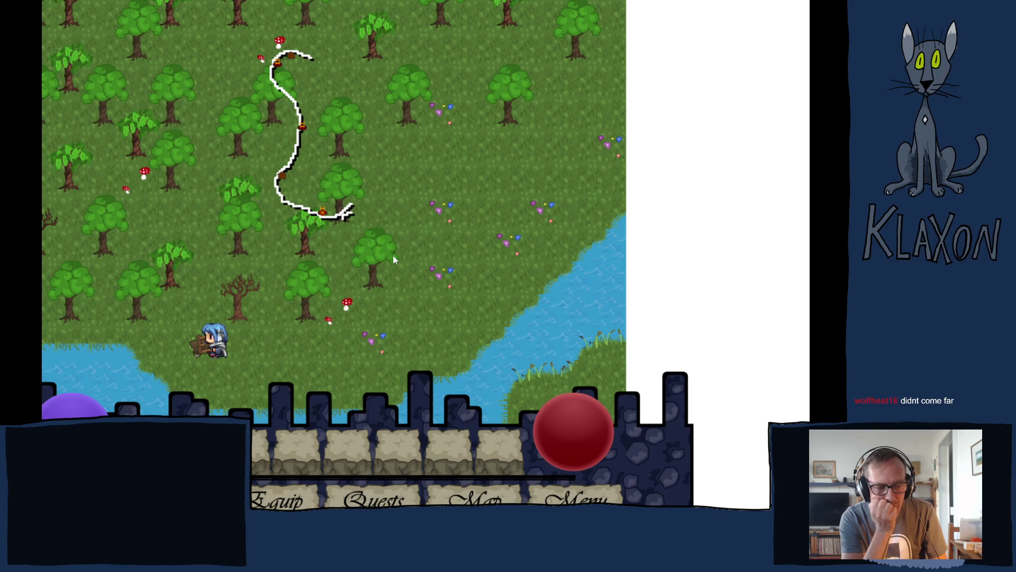
pyautogui.press('Left')
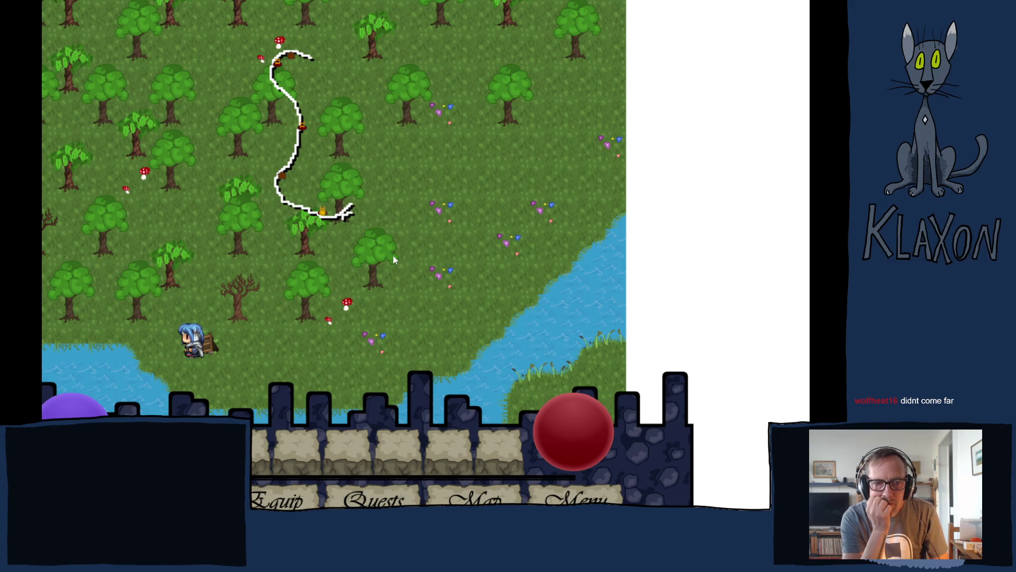
pyautogui.press('Right')
pyautogui.press('Up')
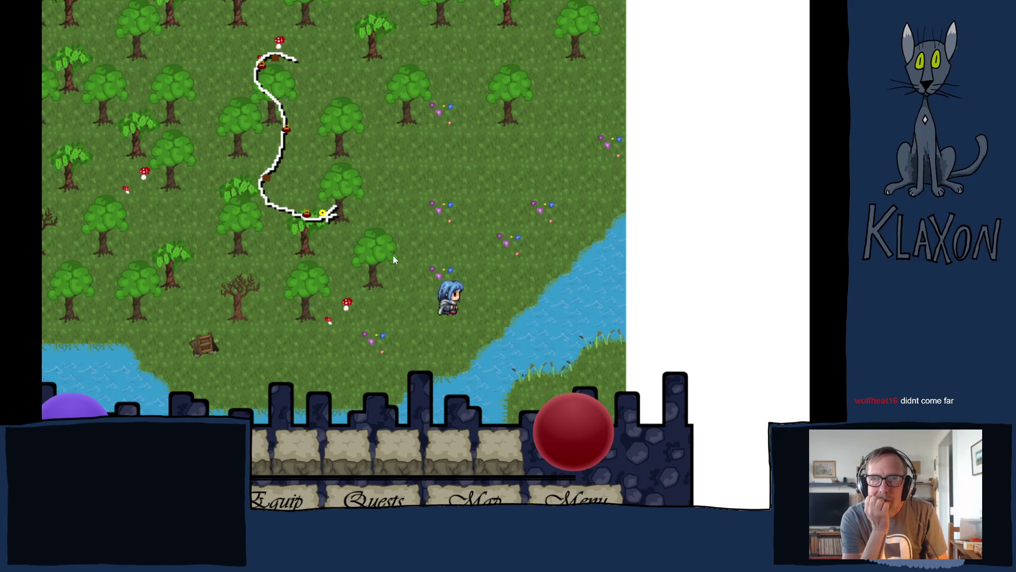
pyautogui.press('Right')
pyautogui.press('Up')
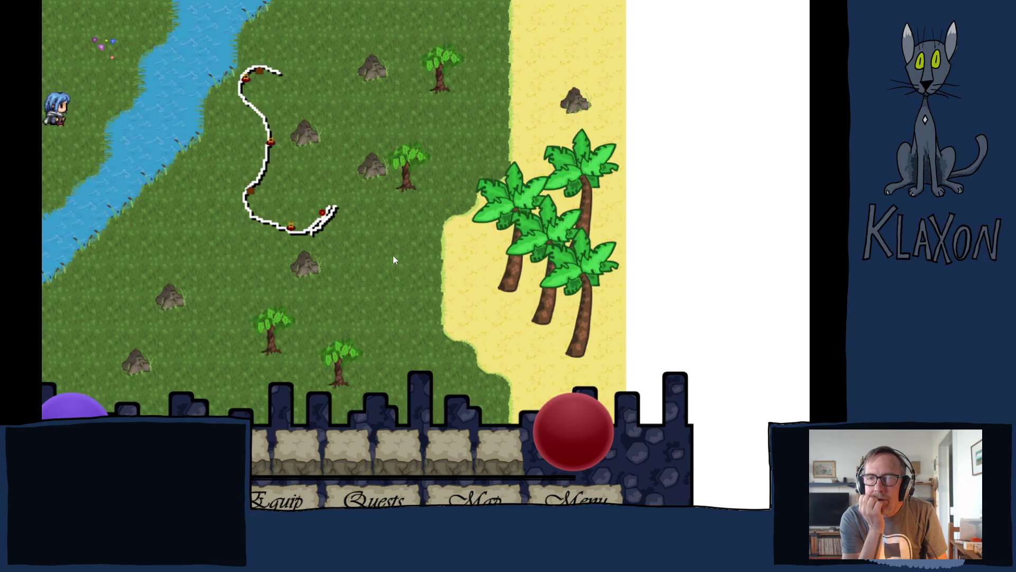
# Walk up-right along the river, then leave fullscreen for the web page
pyautogui.press('Right')
pyautogui.press('Up')
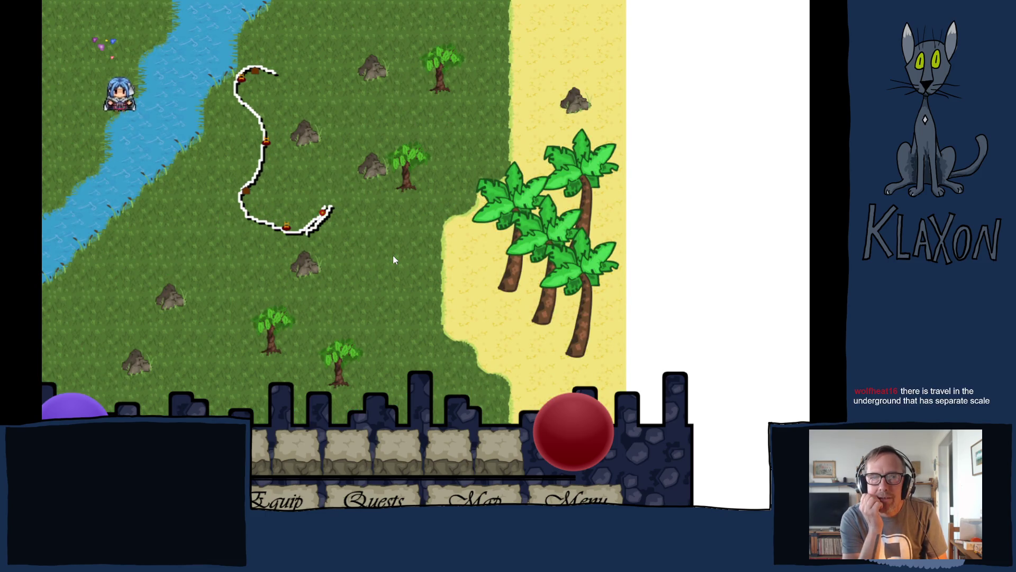
pyautogui.press('Right')
pyautogui.press('Up')
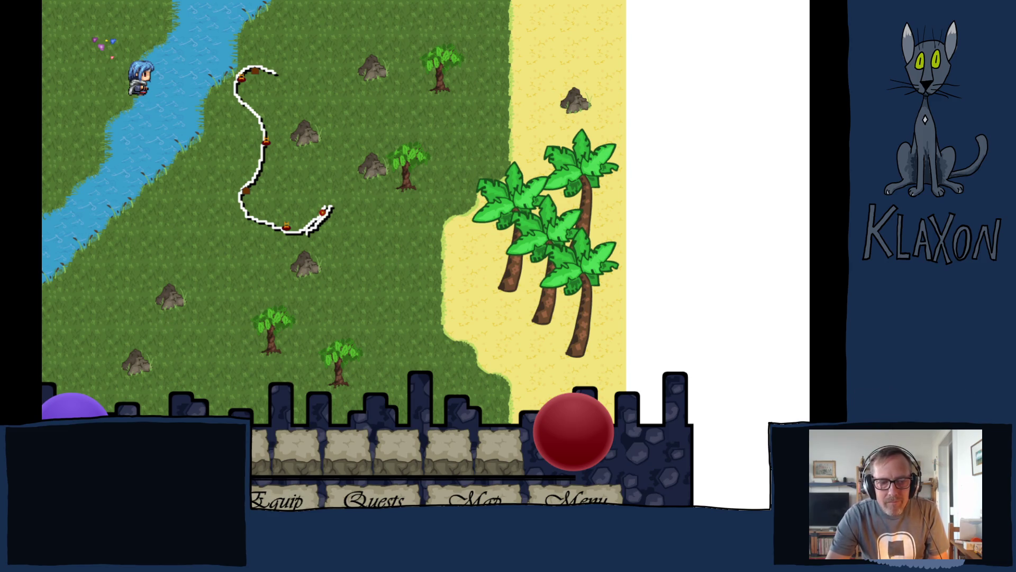
pyautogui.press('Escape')
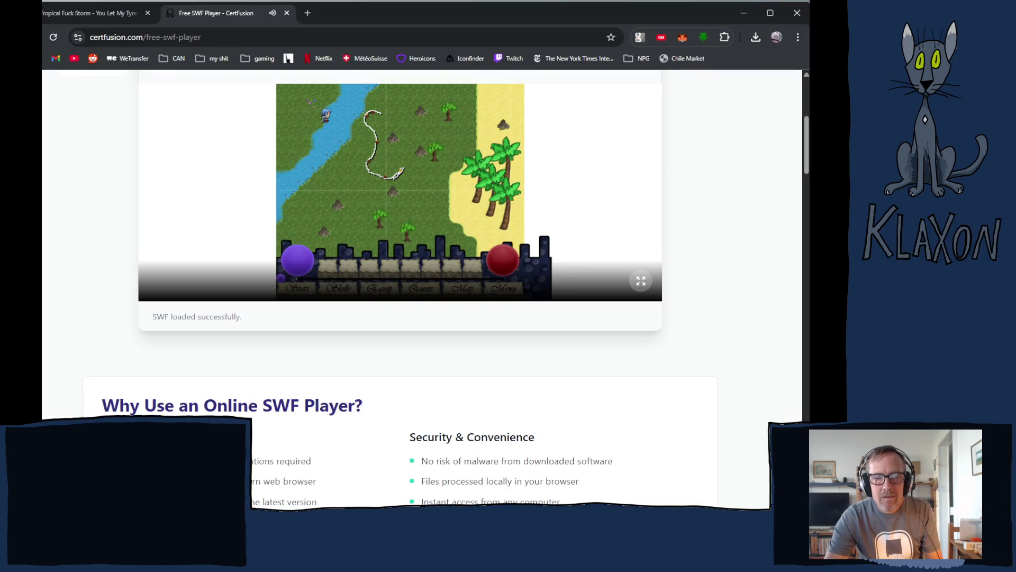
# Bring up the player's quality and volume options menu, then dismiss it
pyautogui.scroll(3, 299, 344)
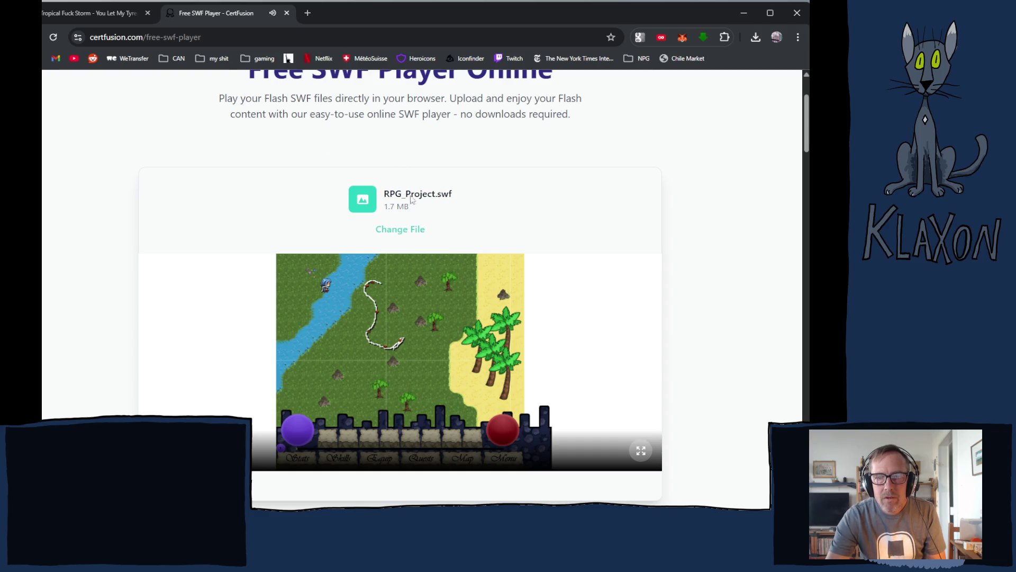
pyautogui.scroll(2, 385, 304)
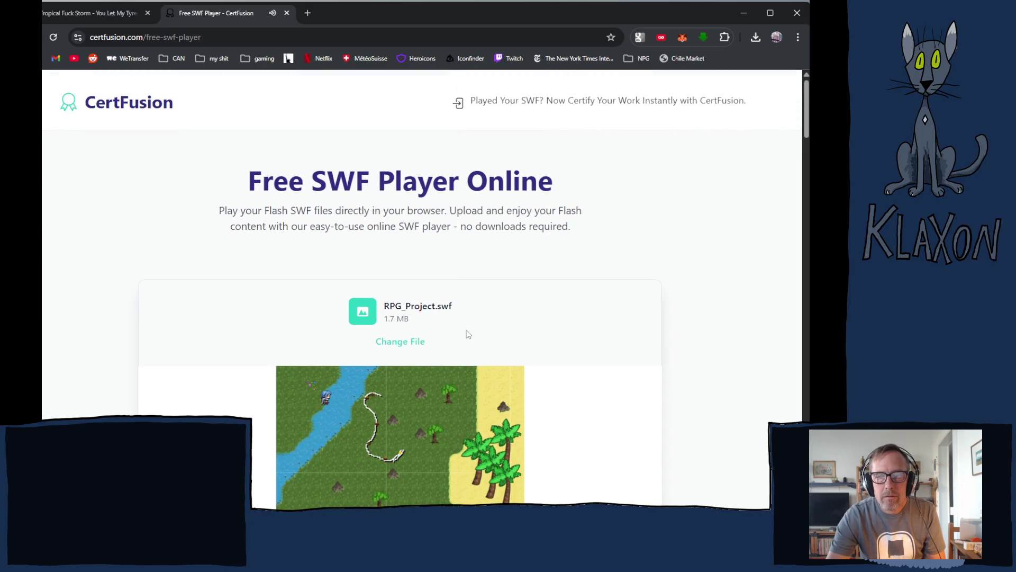
pyautogui.scroll(-5, 468, 334)
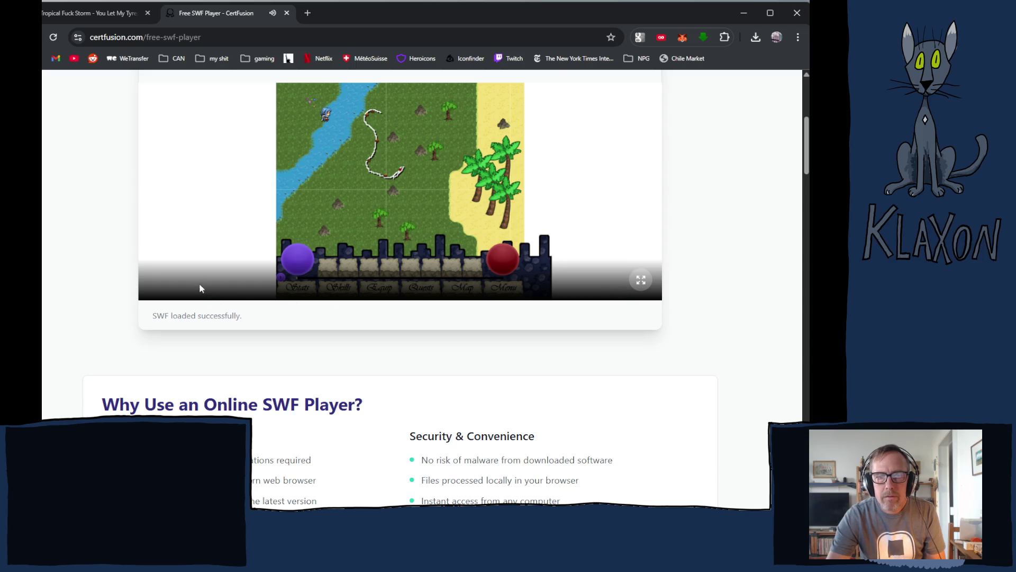
pyautogui.rightClick(200, 238)
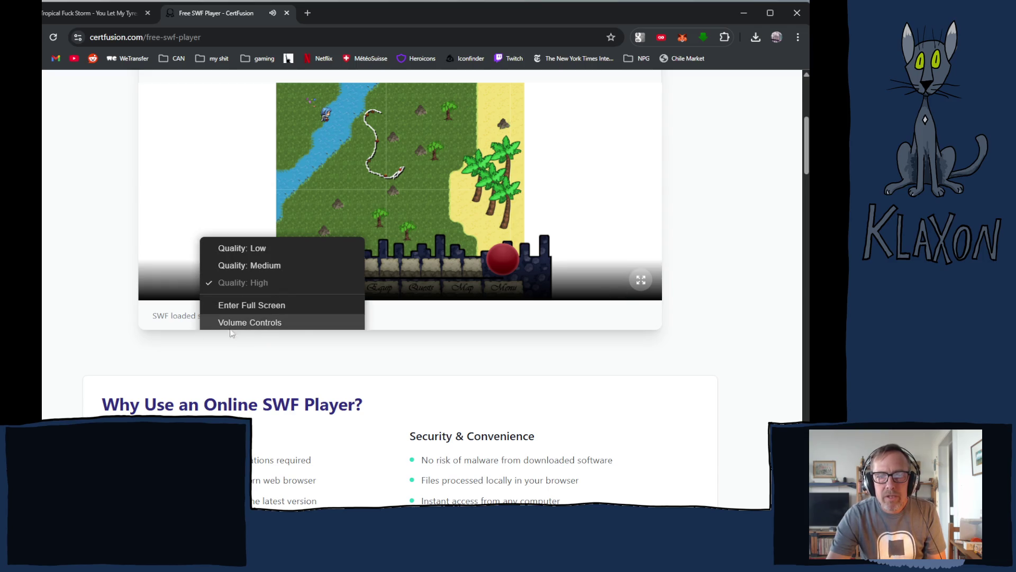
pyautogui.click(426, 324)
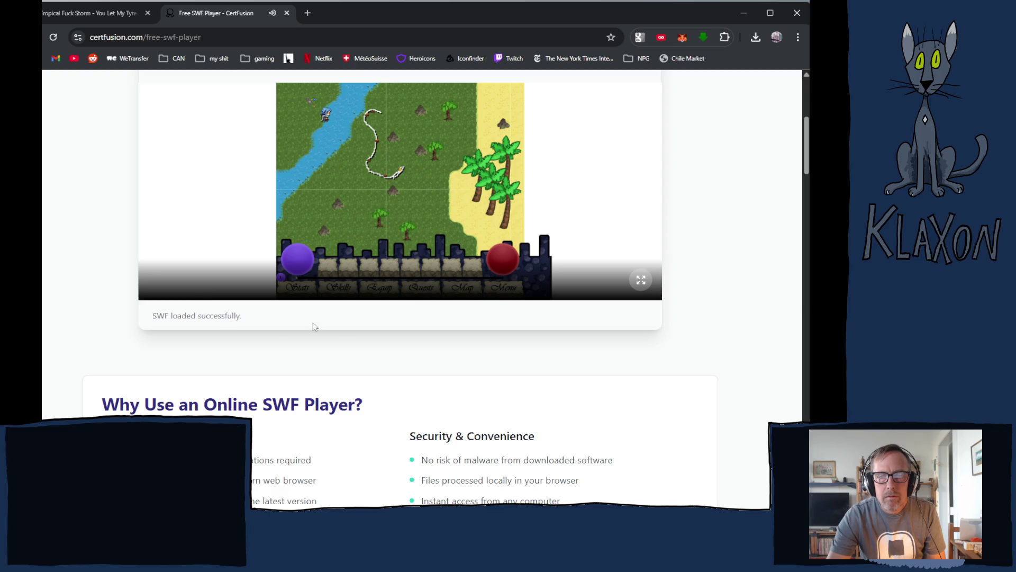
# Highlight the 1.7 MB file size text and switch the game back to fullscreen
pyautogui.scroll(5, 443, 310)
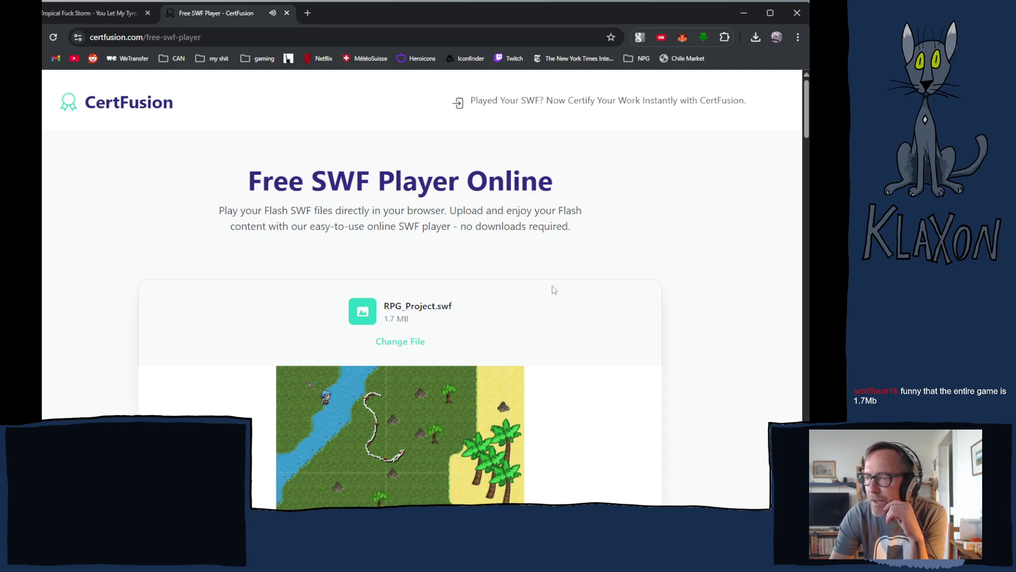
pyautogui.scroll(-4, 492, 334)
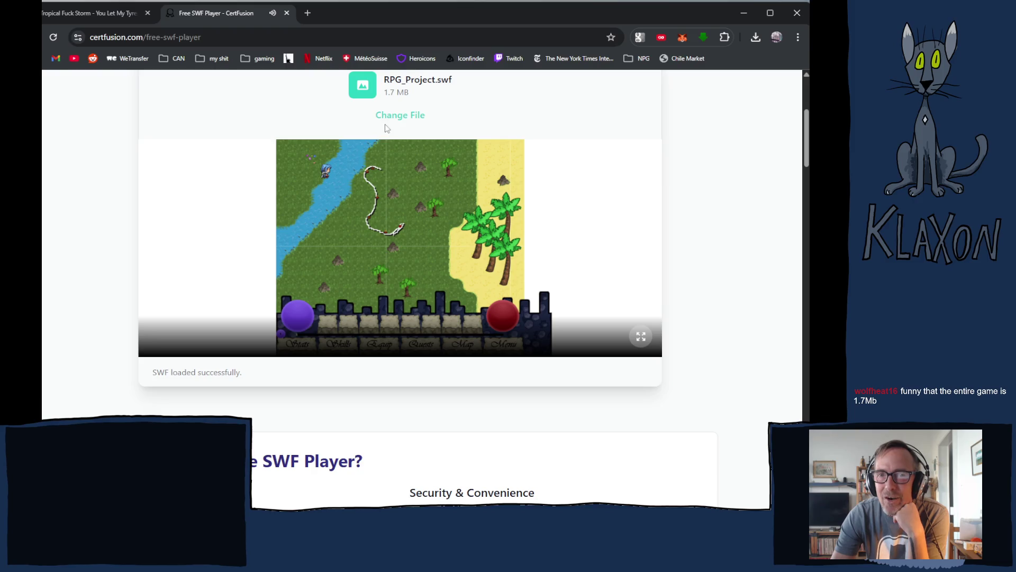
pyautogui.scroll(1, 387, 128)
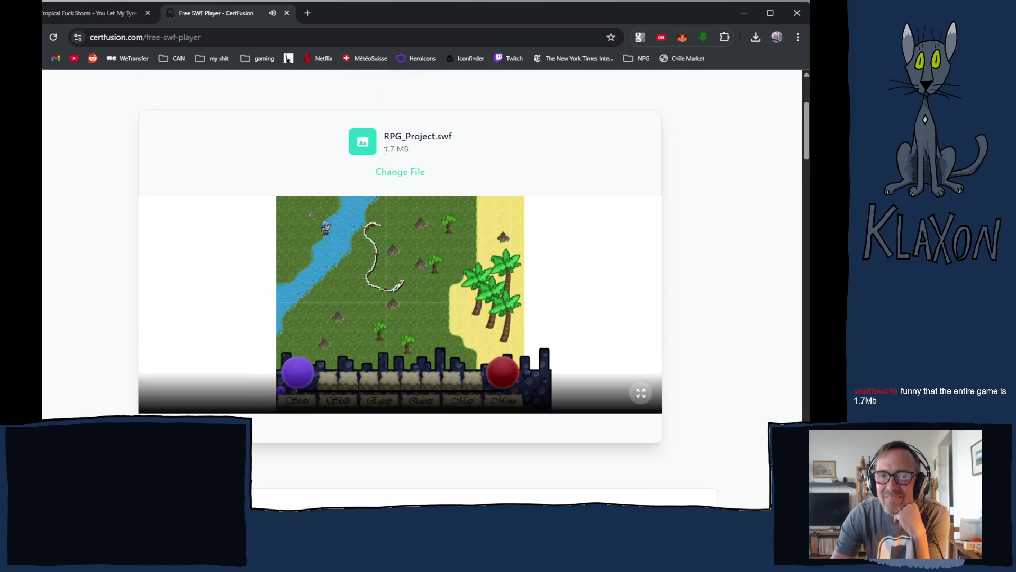
pyautogui.moveTo(384, 150); pyautogui.dragTo(409, 151)
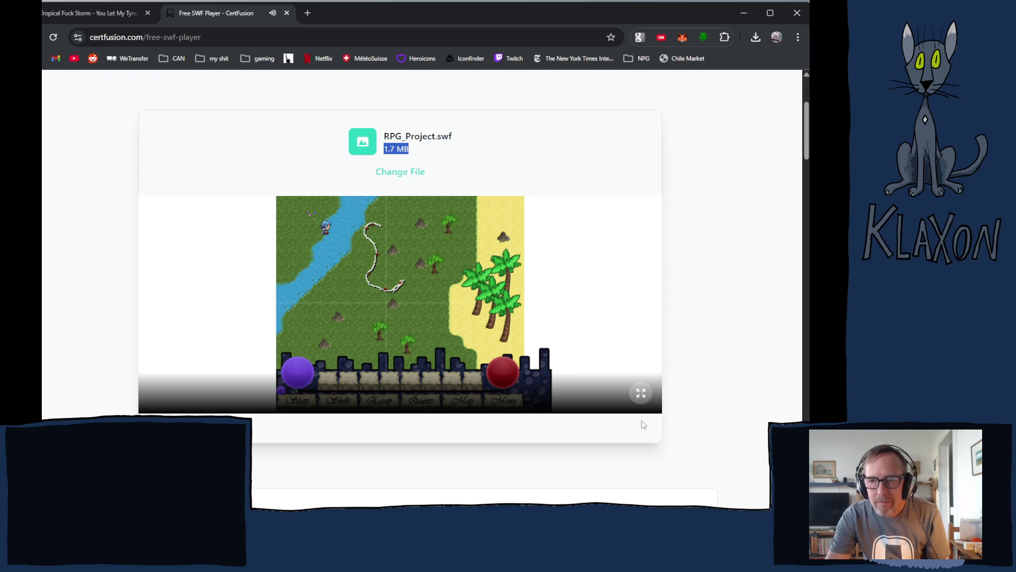
pyautogui.click(640, 392)
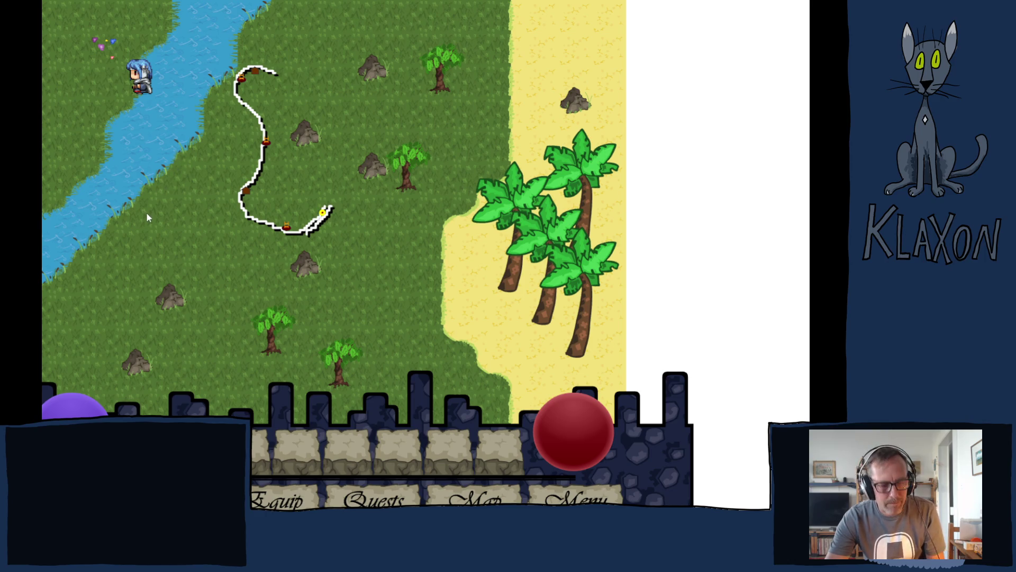
# Exit fullscreen so the riverside meadow shows in the embedded player again
pyautogui.press('Escape')
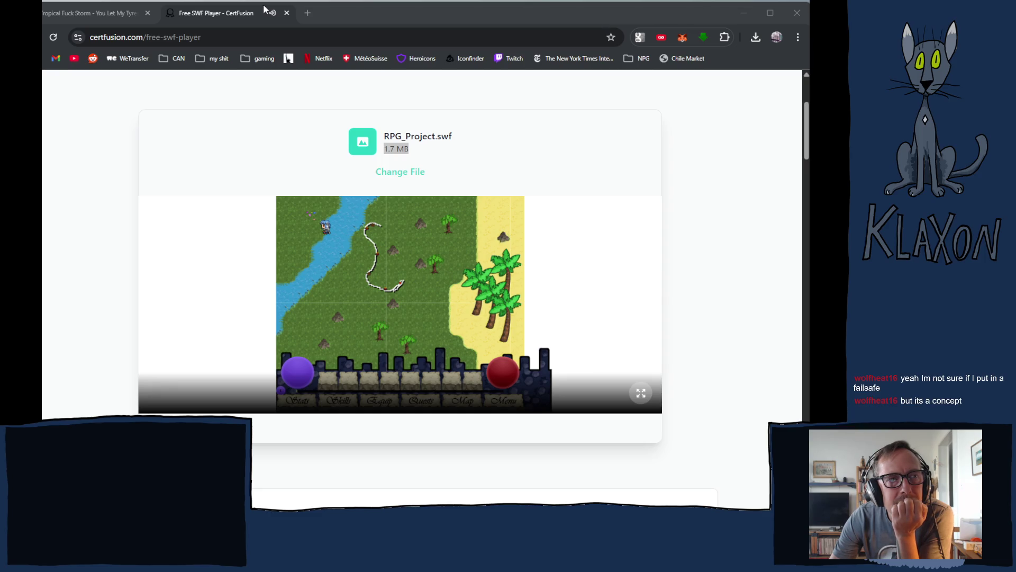
pyautogui.click(551, 16)
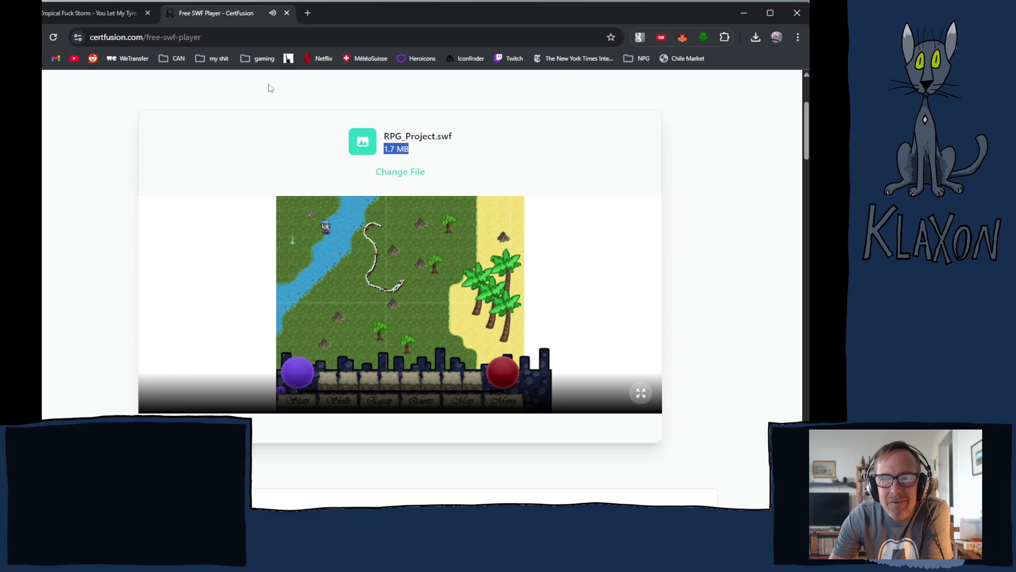
# Reload the page and load RPG_Project.swf from Downloads into the player
pyautogui.click(53, 38)
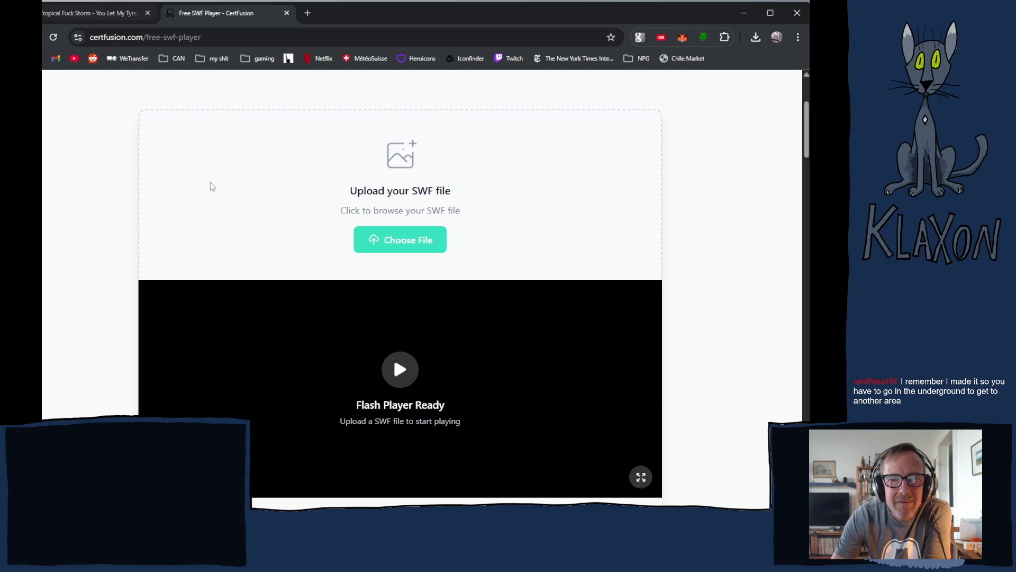
pyautogui.click(394, 239)
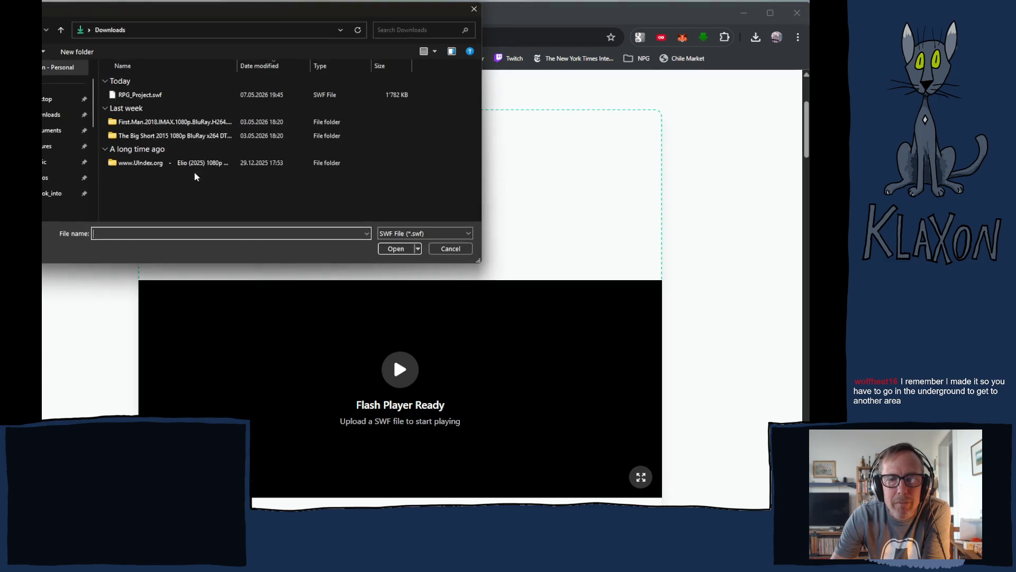
pyautogui.click(136, 95)
pyautogui.click(390, 248)
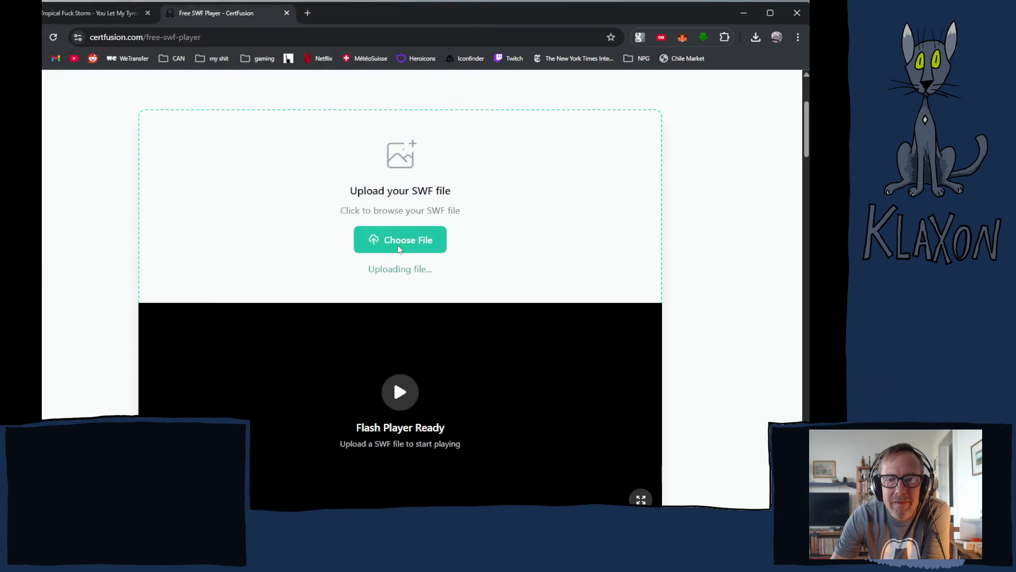
# Scroll down to the player and switch the game to fullscreen
pyautogui.scroll(-1, 432, 344)
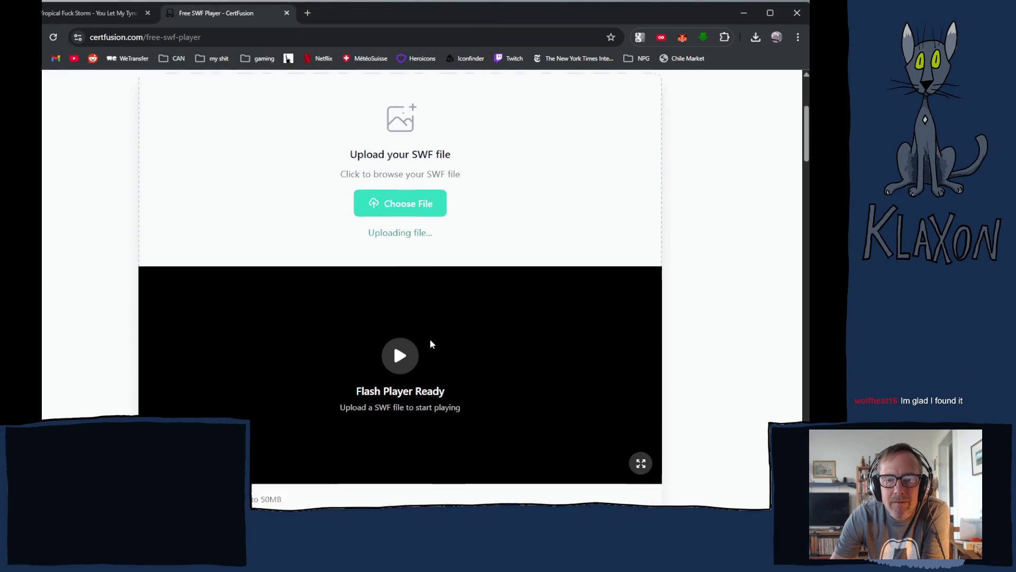
pyautogui.scroll(-1, 431, 342)
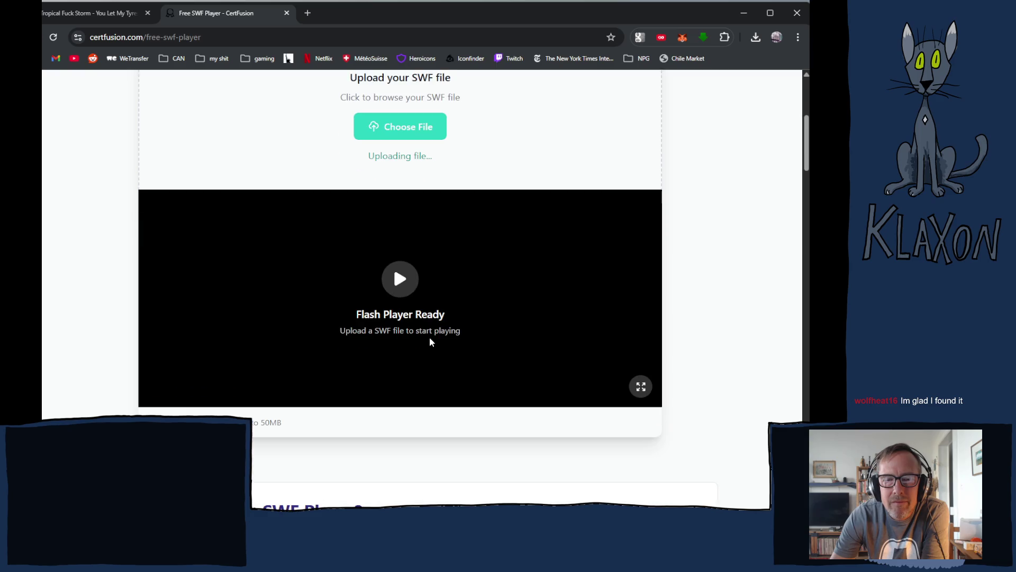
pyautogui.scroll(-2, 423, 352)
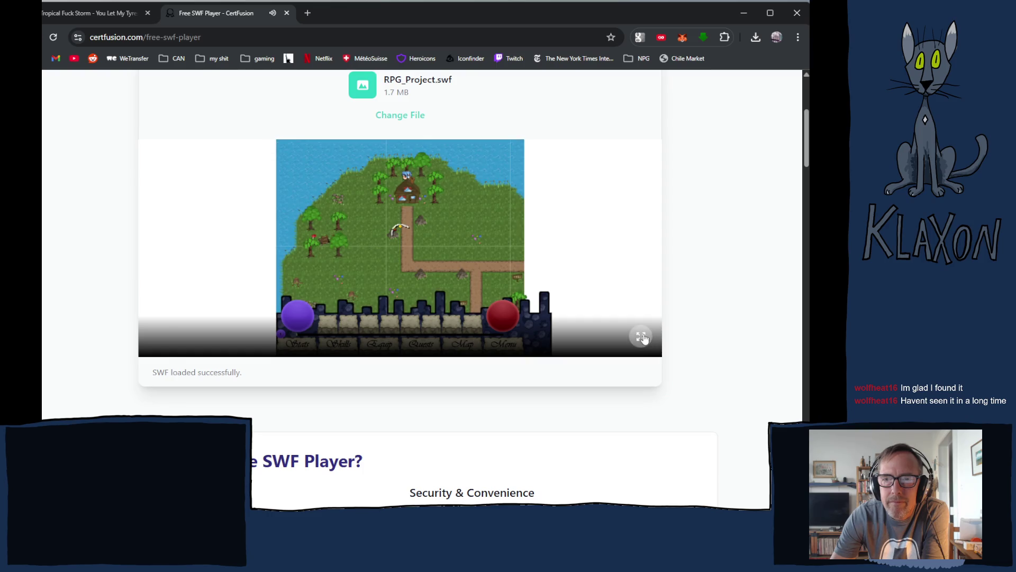
pyautogui.click(645, 339)
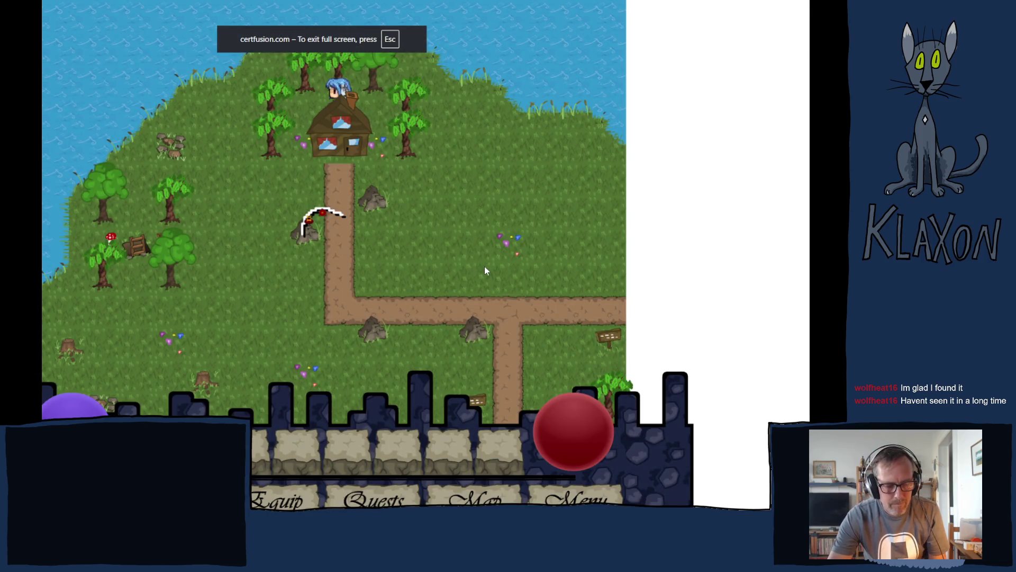
# Walk the character down into the next area and visit the second, third and fourth houses
pyautogui.click(421, 249)
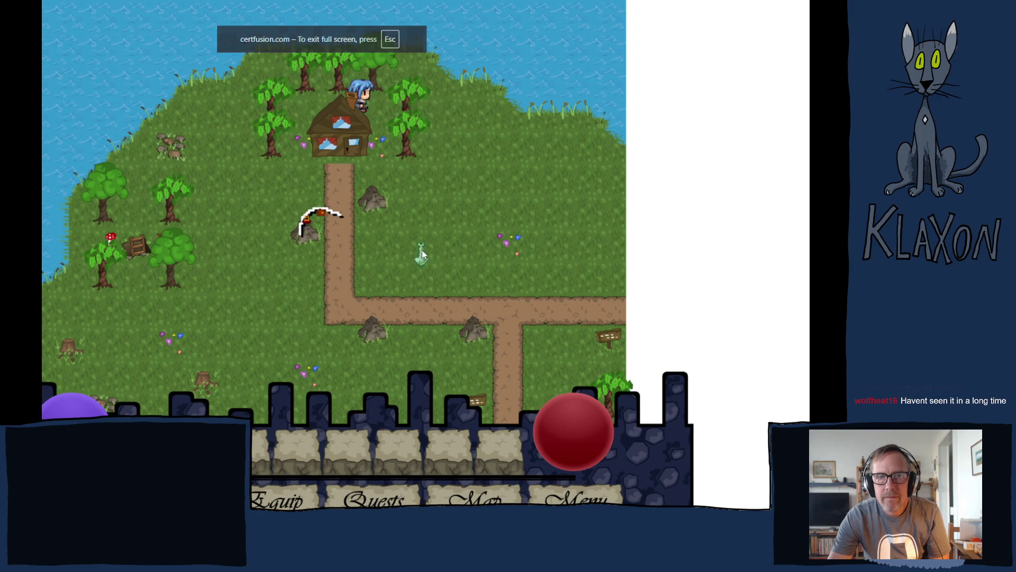
pyautogui.press('Right')
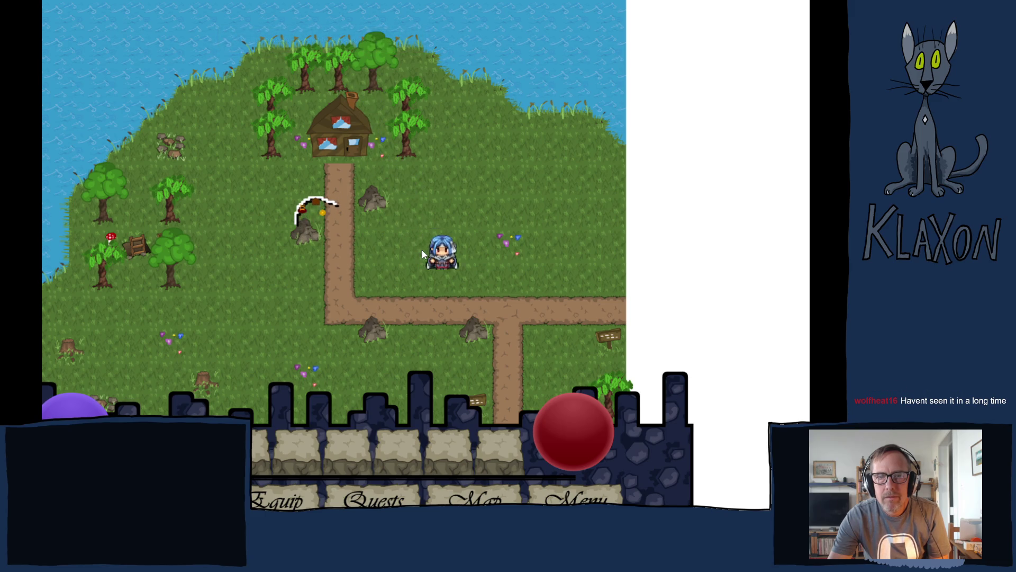
pyautogui.click(421, 256)
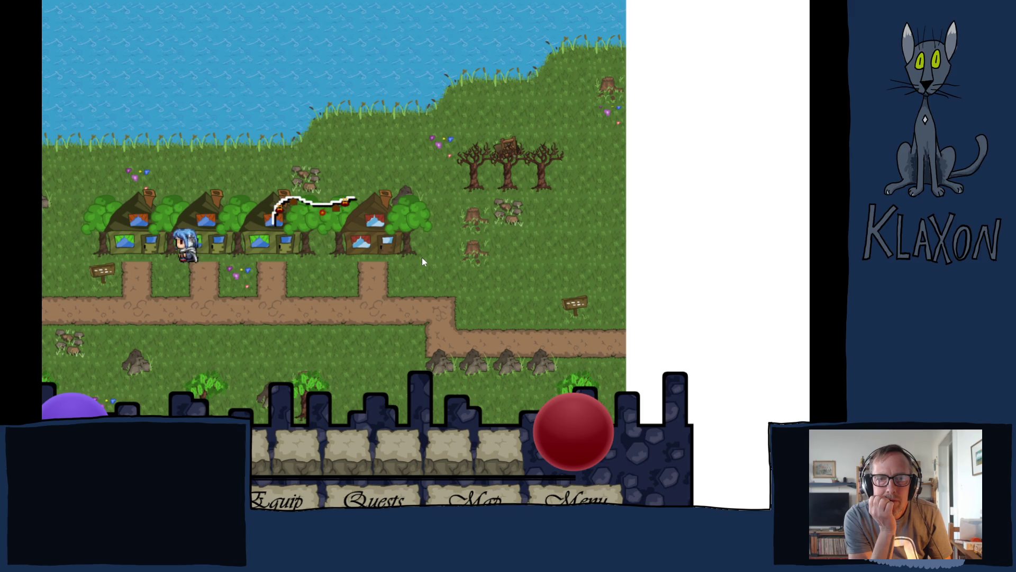
pyautogui.press('Left')
pyautogui.press('Down')
pyautogui.press('Right')
pyautogui.press('Right')
pyautogui.press('Up')
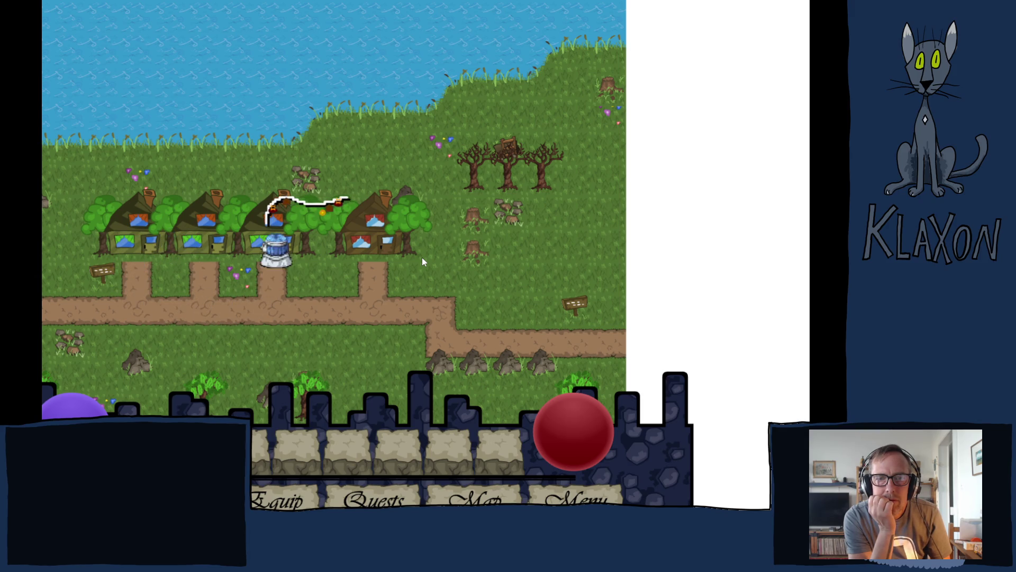
pyautogui.press('Down')
pyautogui.press('Right')
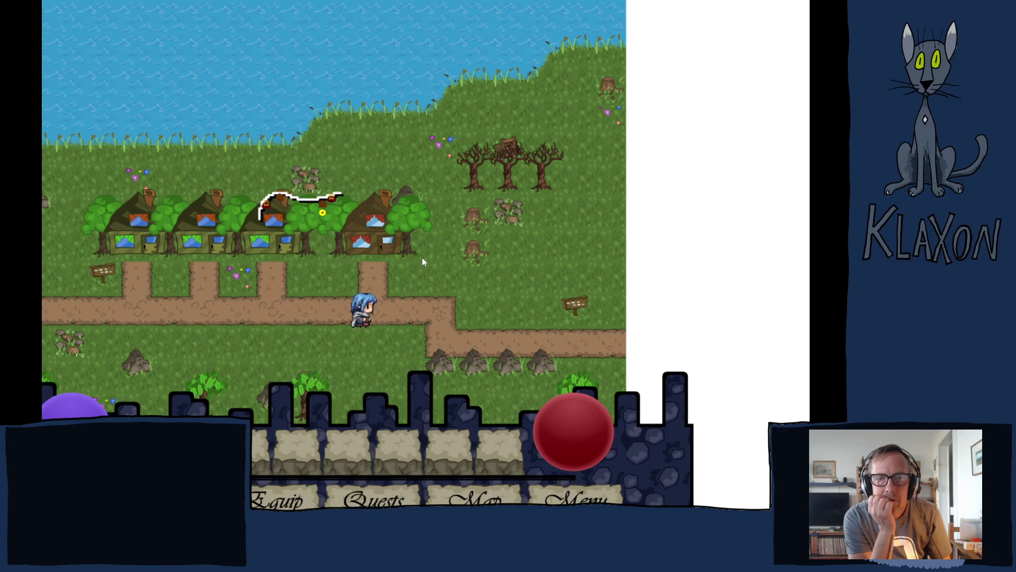
pyautogui.press('Up')
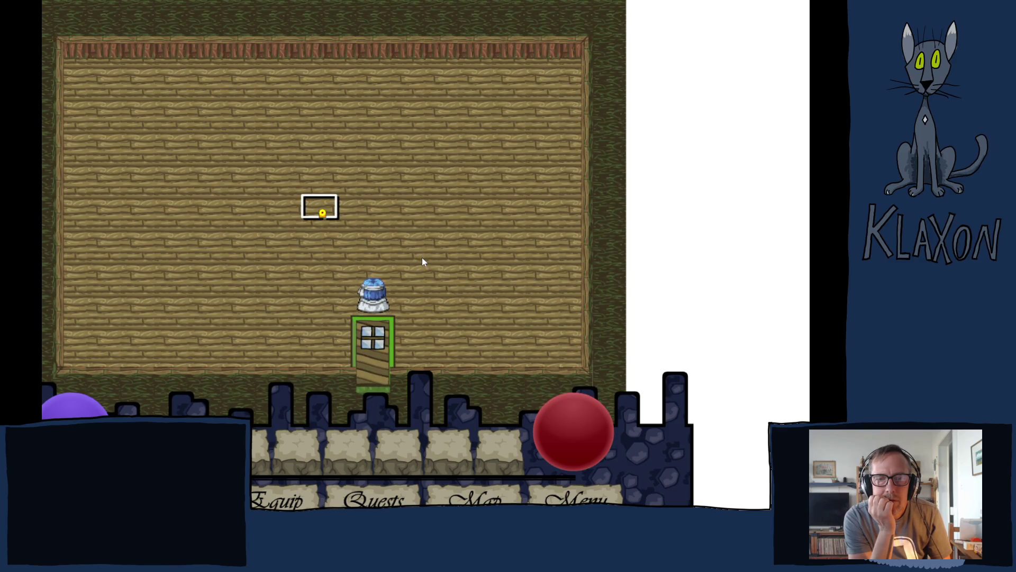
# Leave the house, cross the river map to the village, and enter a house there
pyautogui.press('Down')
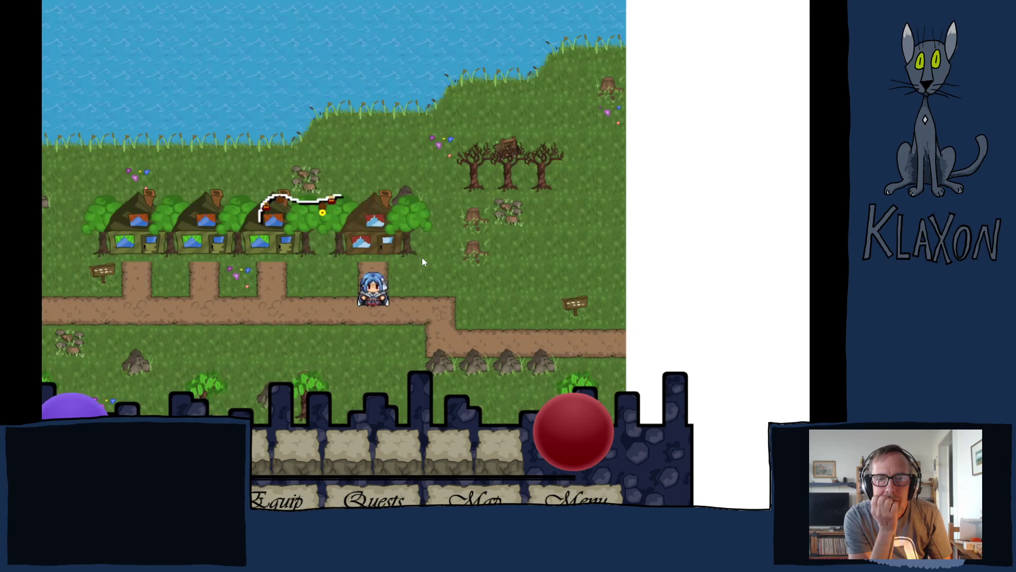
pyautogui.press('Right')
pyautogui.press('Right')
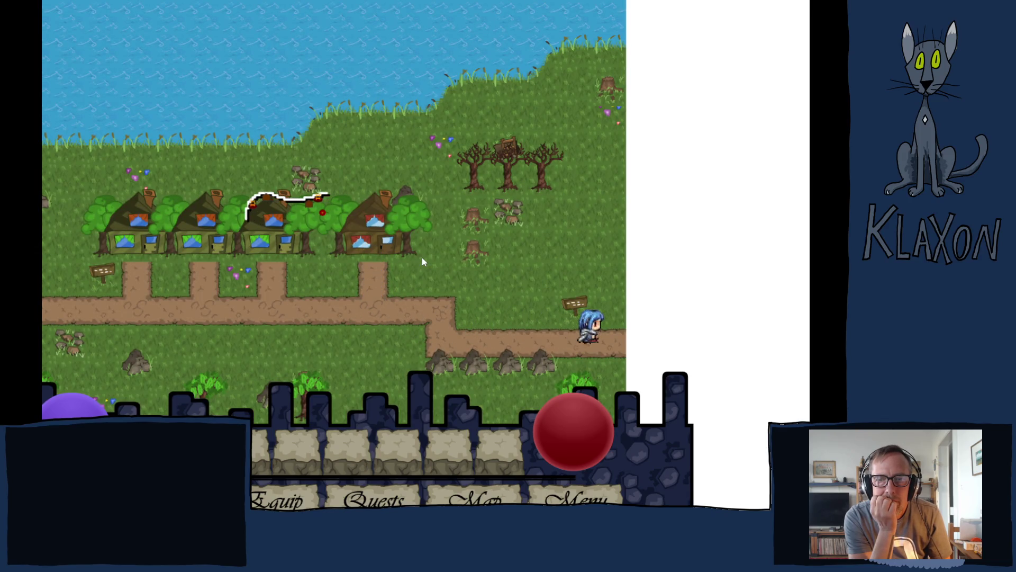
pyautogui.press('Right')
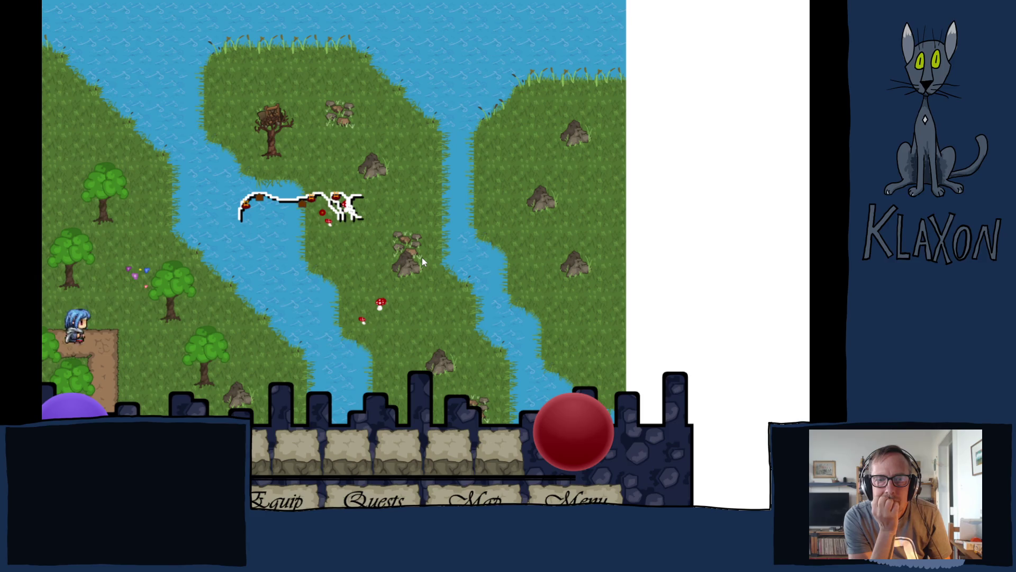
pyautogui.press('Down')
pyautogui.press('Down')
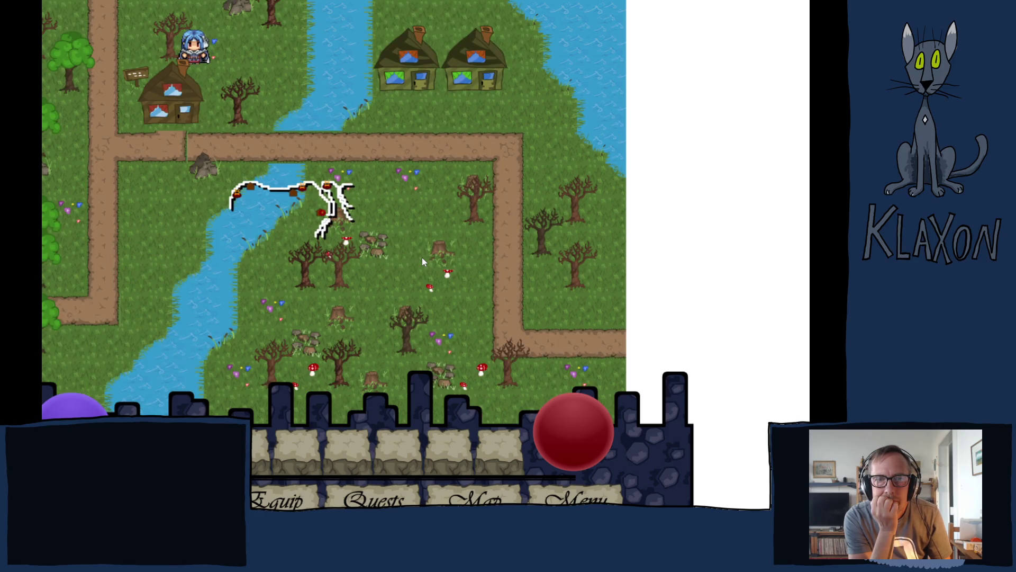
pyautogui.press('Down')
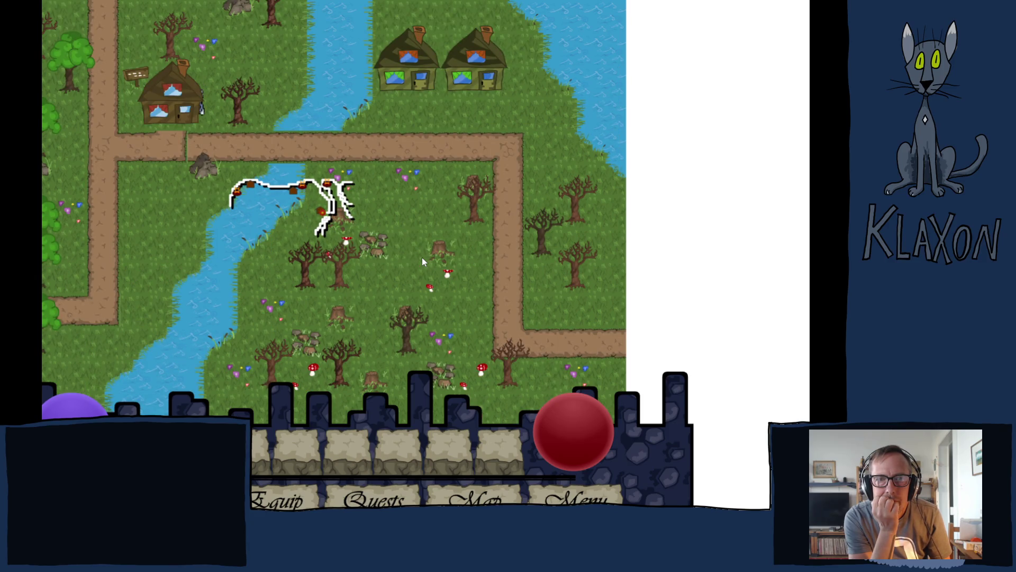
pyautogui.press('Left')
pyautogui.press('Up')
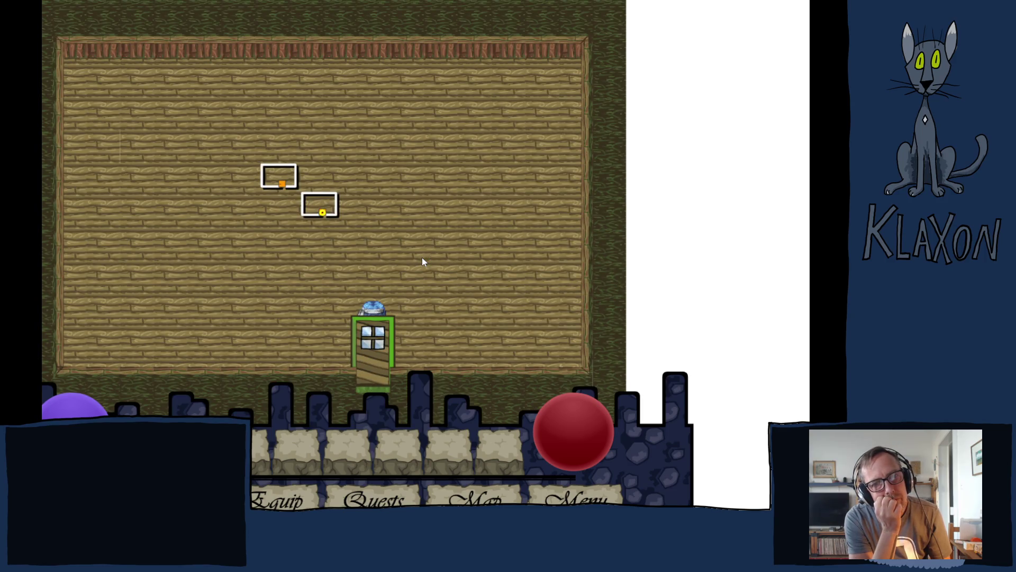
# Walk around the wooden room's upper-left corner and step out into the village
pyautogui.press('Left')
pyautogui.press('Up')
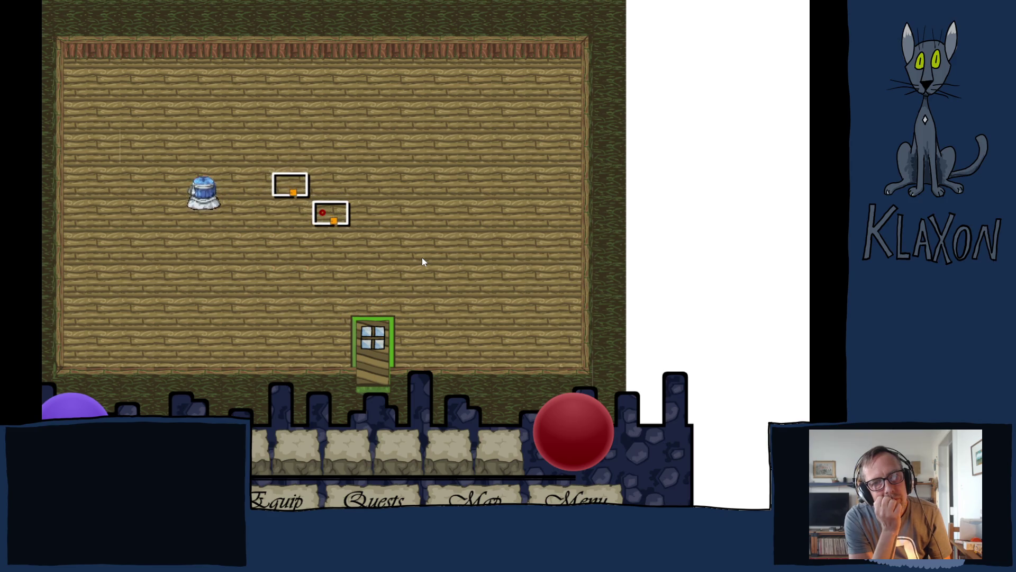
pyautogui.press('Right')
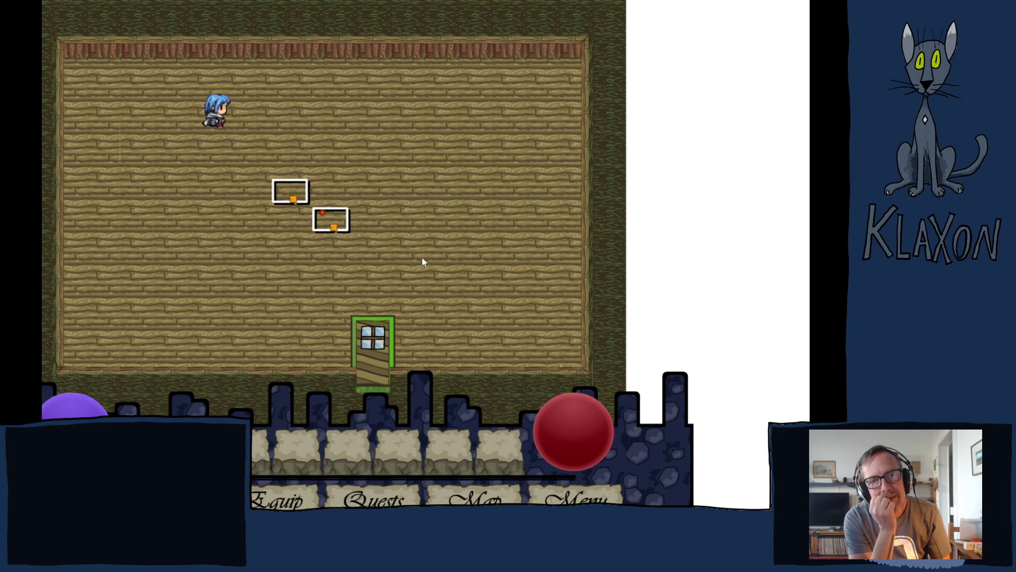
pyautogui.press('Down')
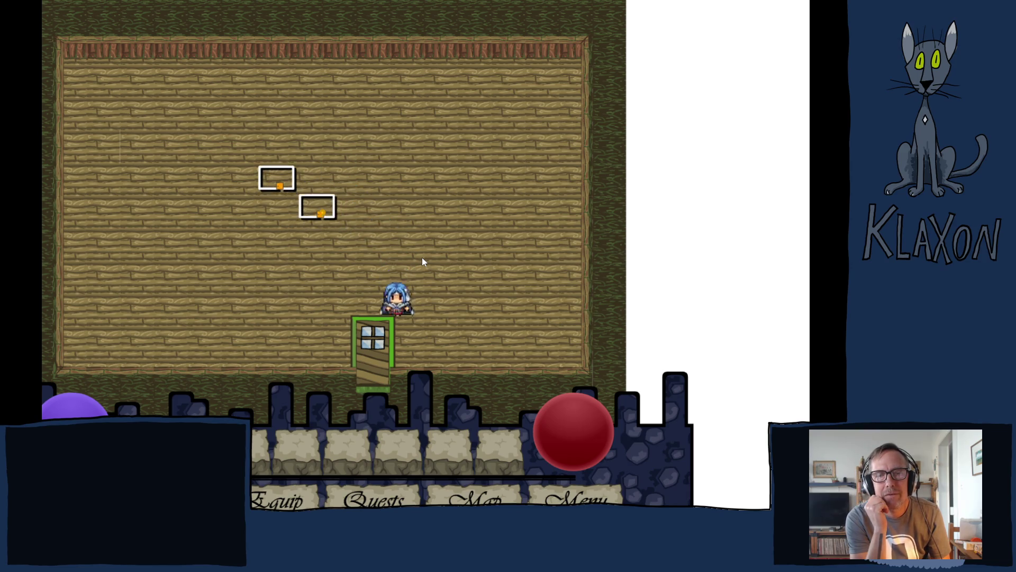
pyautogui.press('Down')
pyautogui.press('Up')
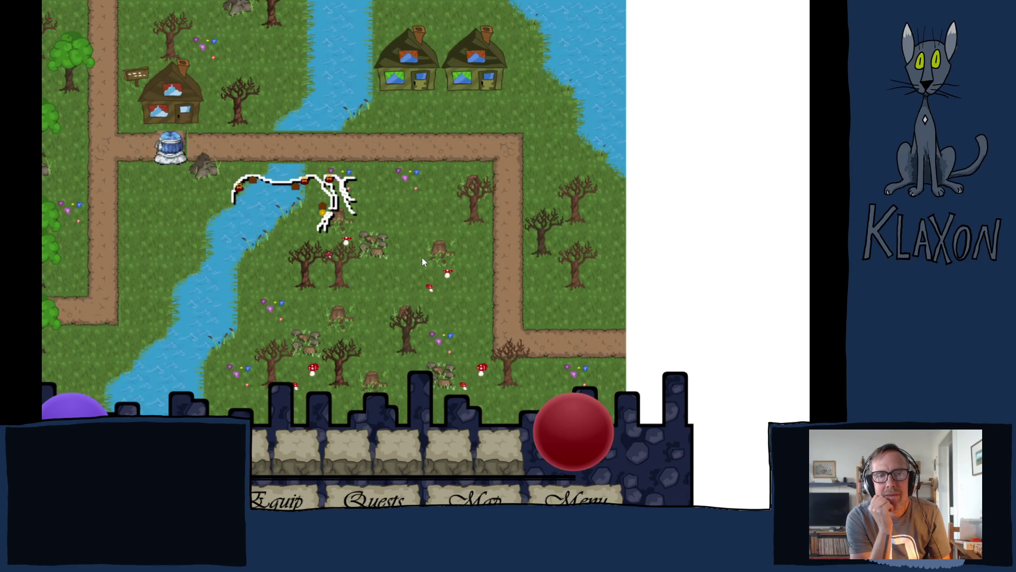
# Follow the village dirt paths right and down, off the edge onto the river-fork map
pyautogui.press('Right')
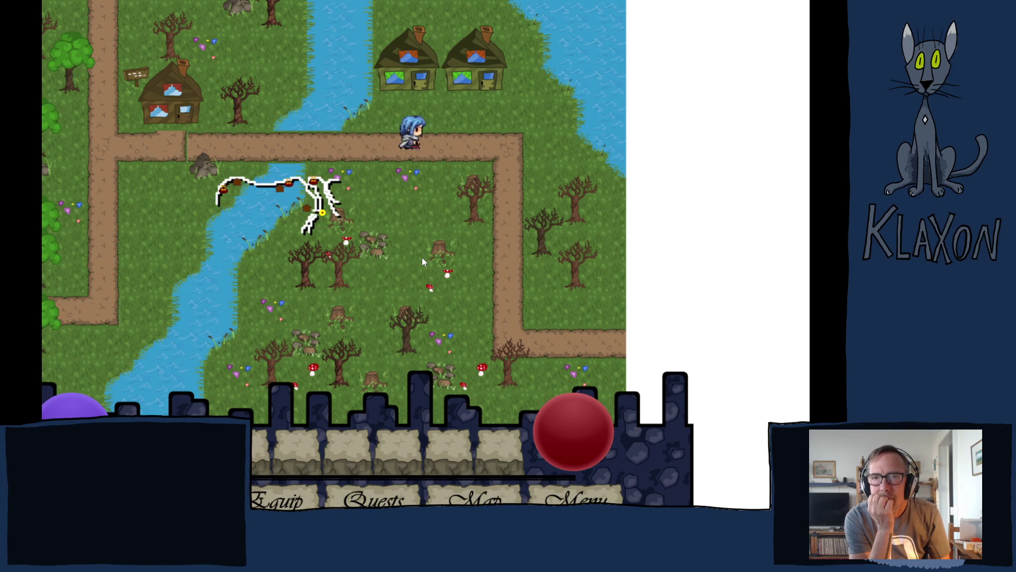
pyautogui.press('Right')
pyautogui.press('Up')
pyautogui.press('Down')
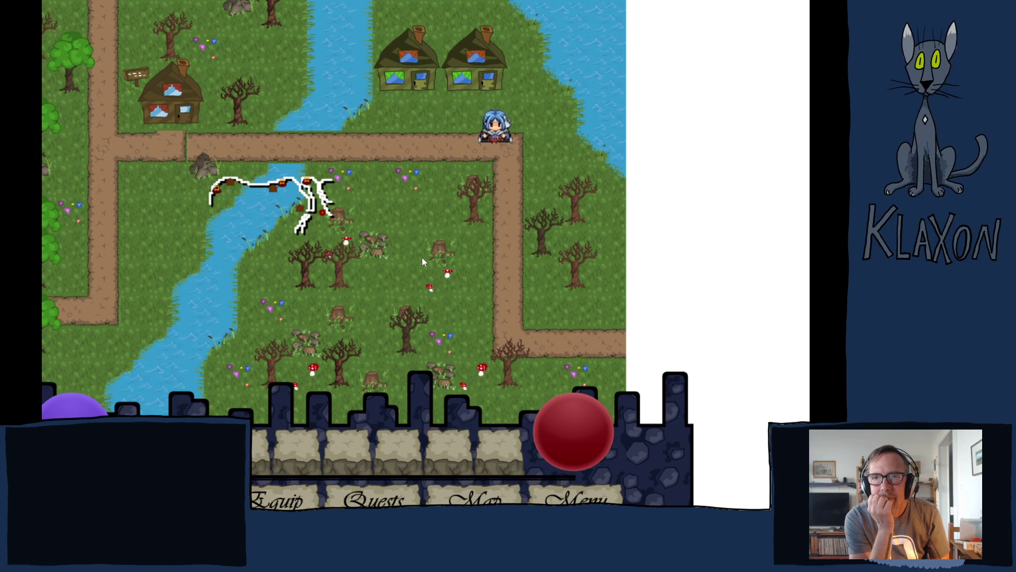
pyautogui.press('Down')
pyautogui.press('Right')
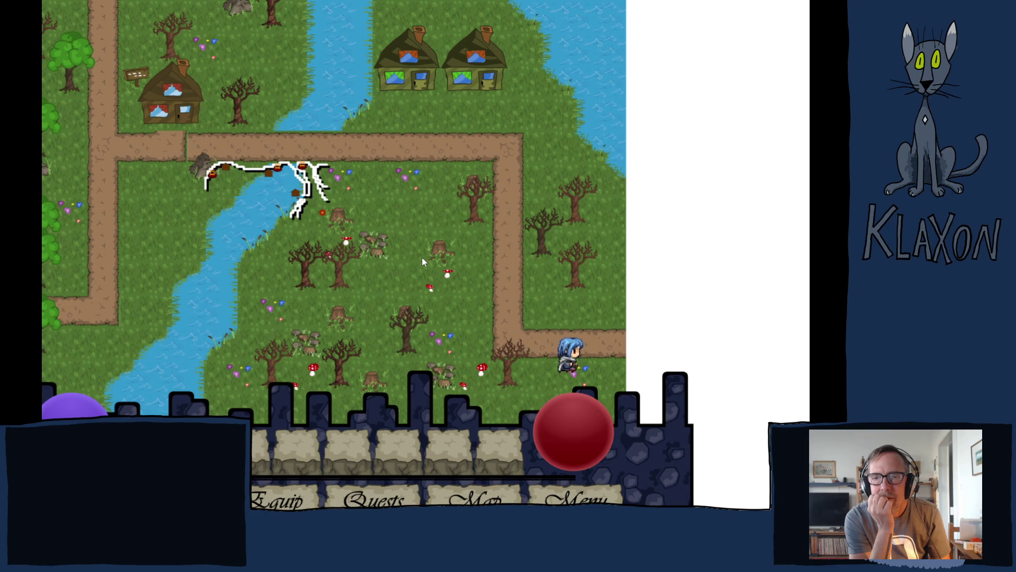
pyautogui.press('Right')
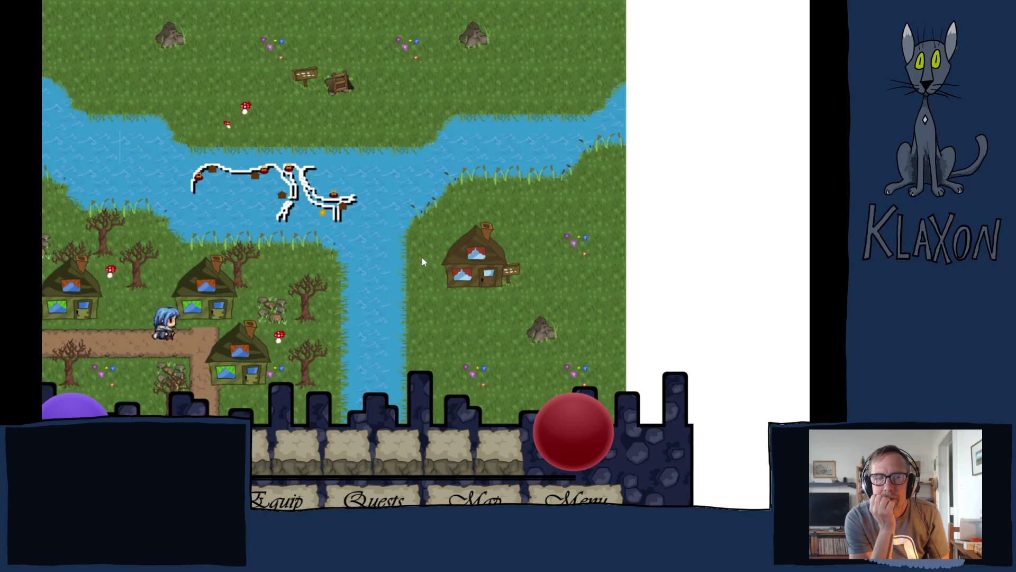
# Walk up beside the middle house, exit fullscreen and close the Free SWF Player tab
pyautogui.press('Up')
pyautogui.press('Down')
pyautogui.press('Left')
pyautogui.press('Right')
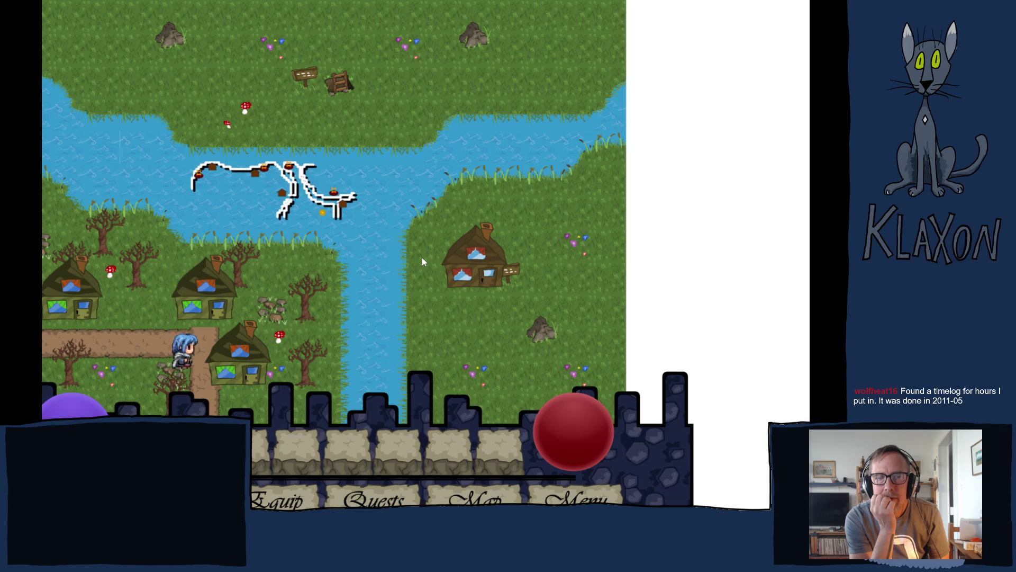
pyautogui.press('Right')
pyautogui.press('Up')
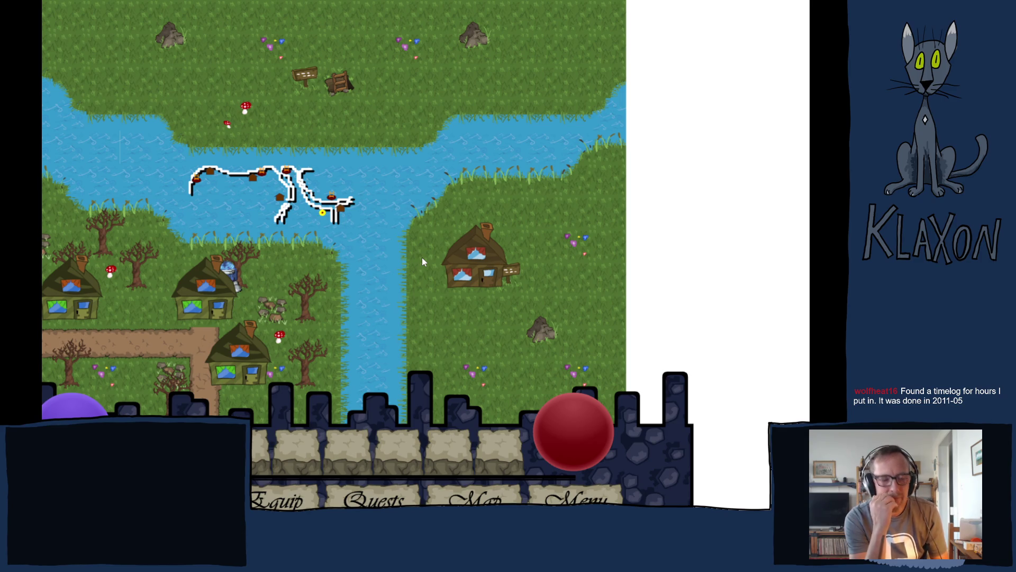
pyautogui.press('Escape')
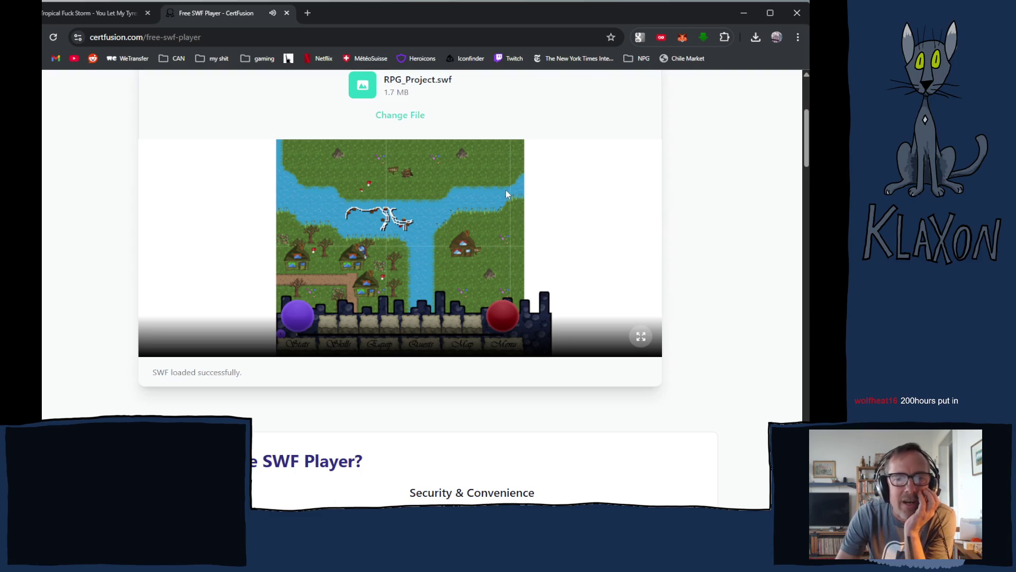
pyautogui.click(287, 13)
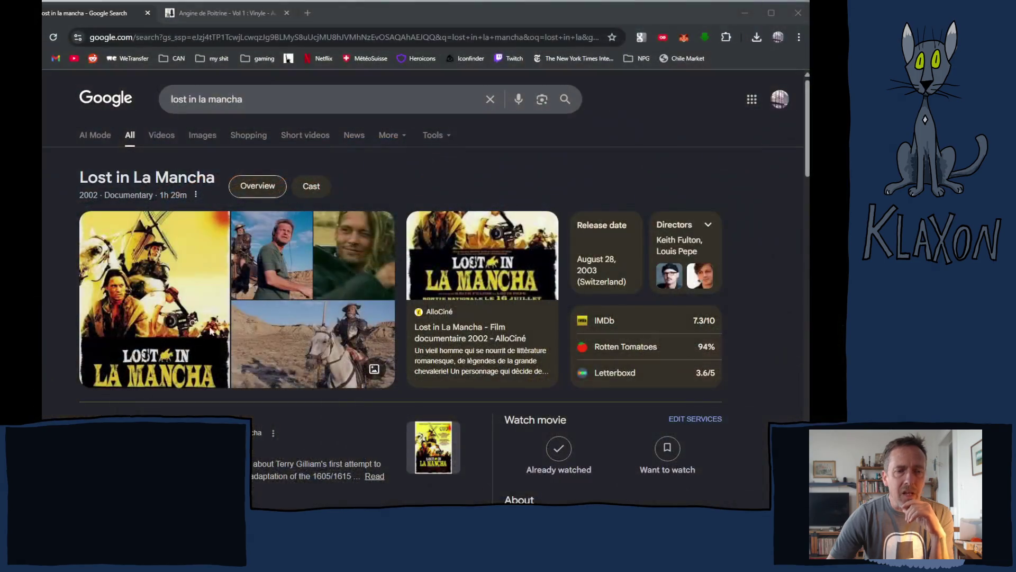
pyautogui.click(480, 19)
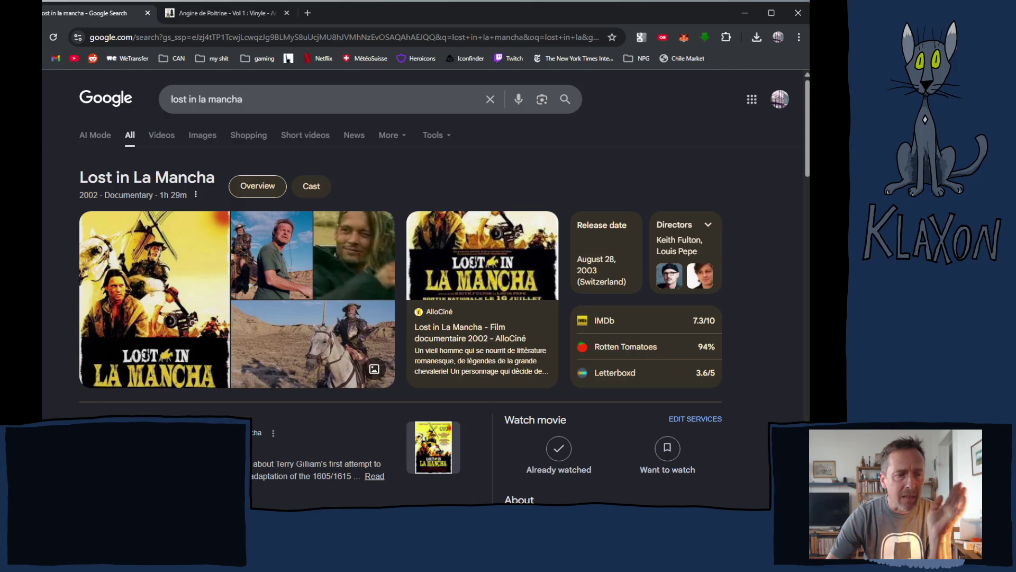
# Scroll the Lost in La Mancha results past Wikipedia, IMDb and People also ask down to the Cast row and related films
pyautogui.scroll(-1, 254, 355)
pyautogui.scroll(-1, 279, 360)
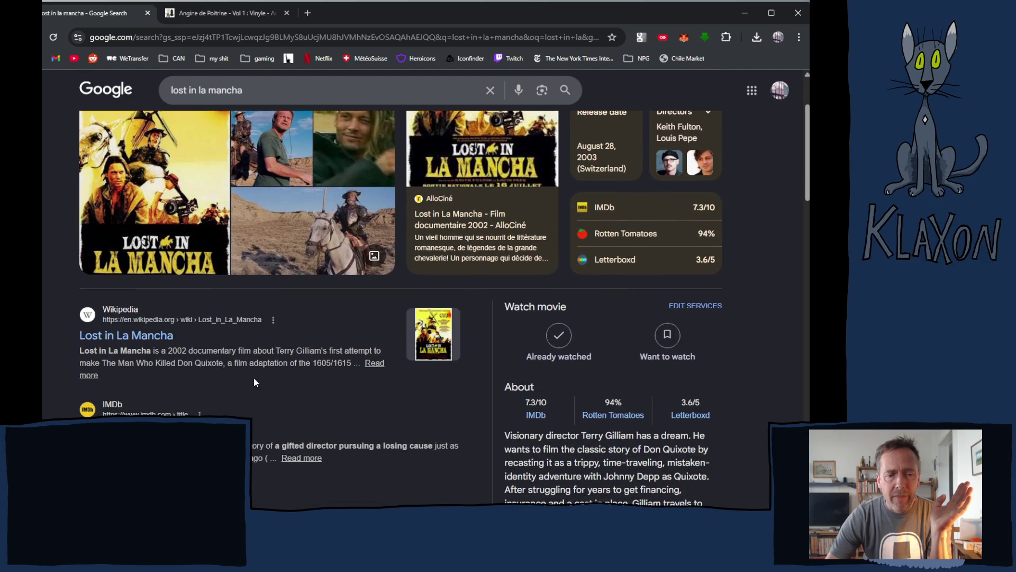
pyautogui.scroll(-2, 257, 380)
pyautogui.scroll(-1, 259, 365)
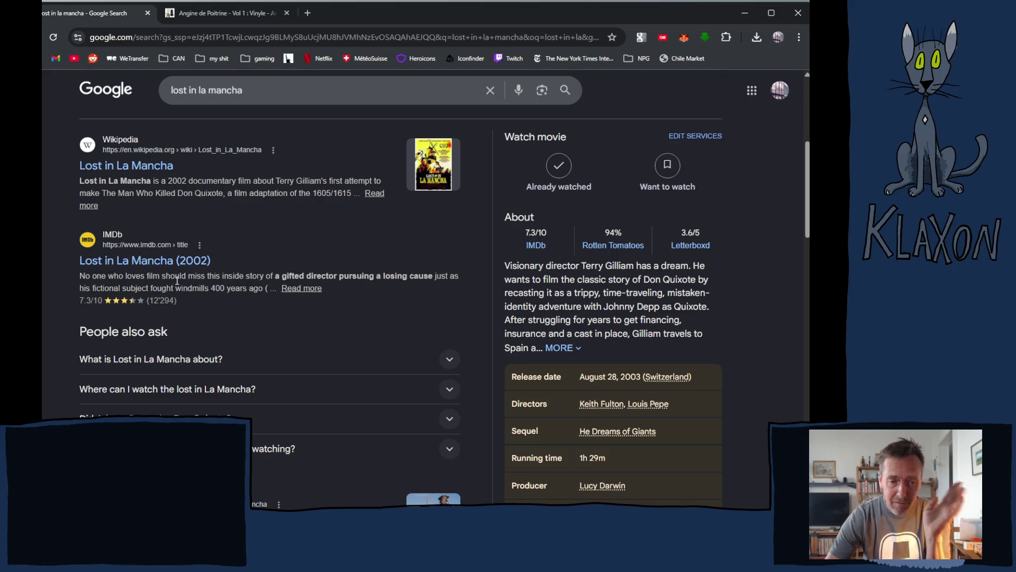
pyautogui.scroll(4, 361, 294)
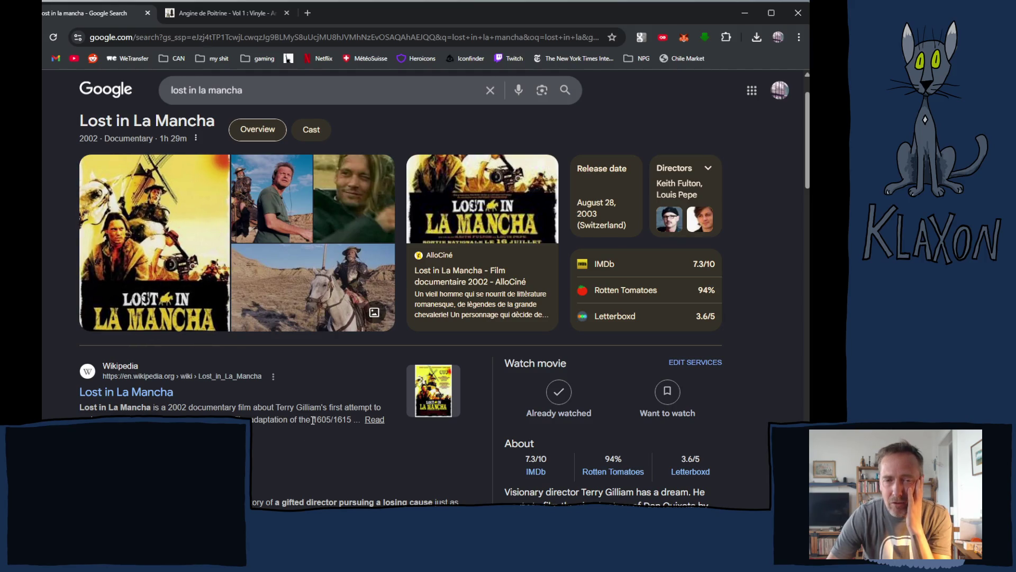
pyautogui.scroll(-1, 312, 419)
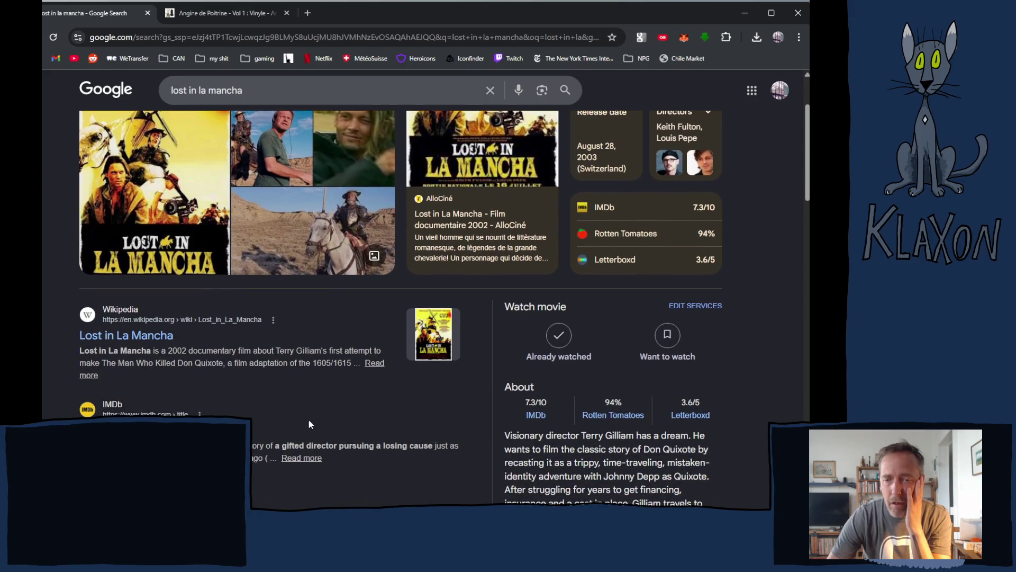
pyautogui.scroll(-2, 308, 423)
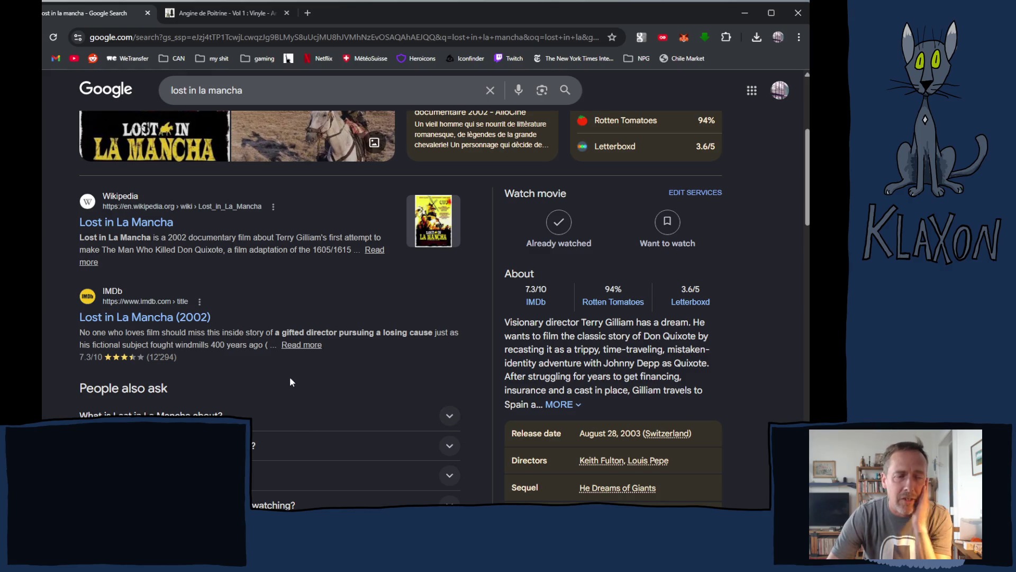
pyautogui.scroll(-1, 300, 380)
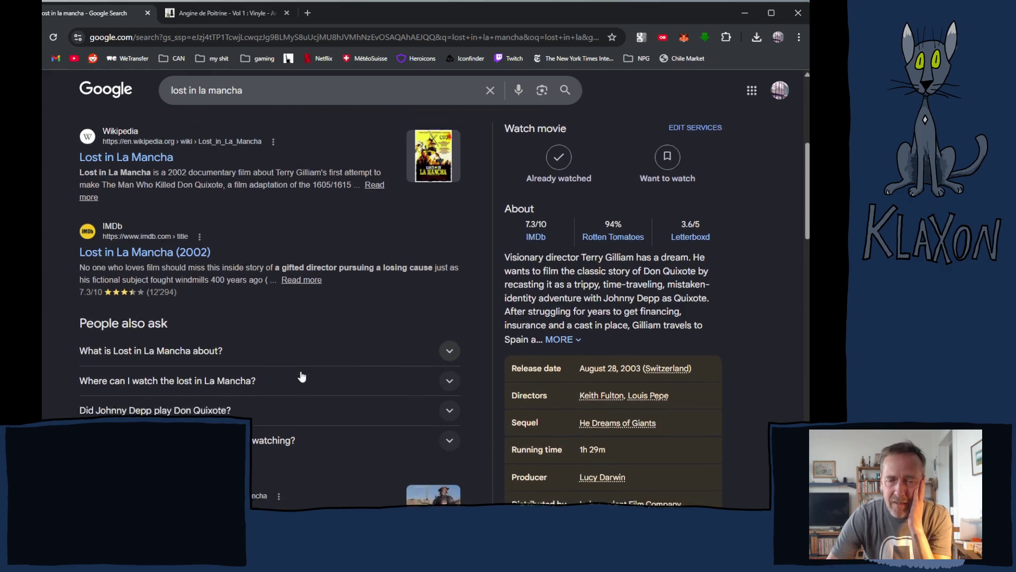
pyautogui.scroll(-2, 285, 386)
pyautogui.scroll(-2, 320, 375)
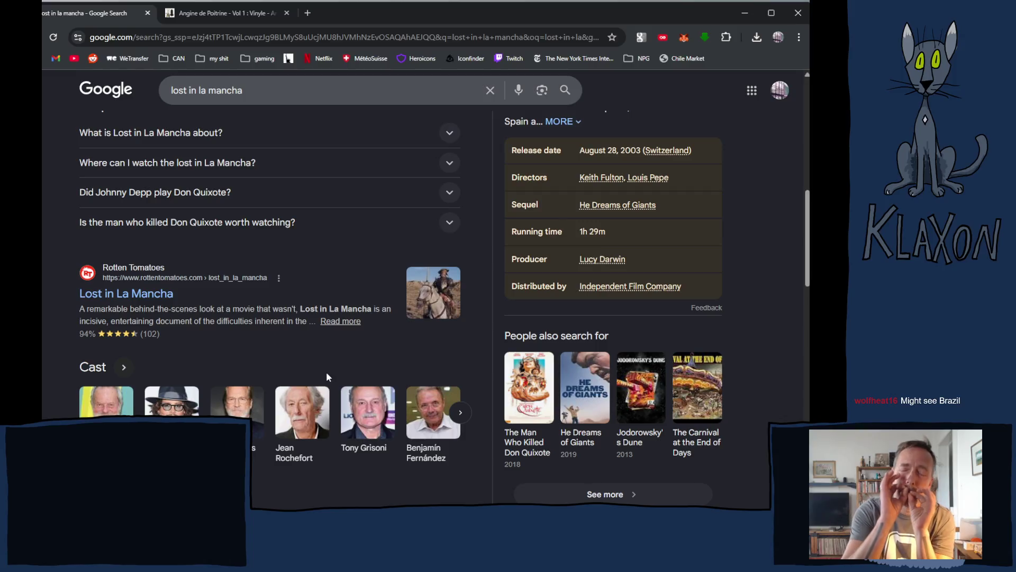